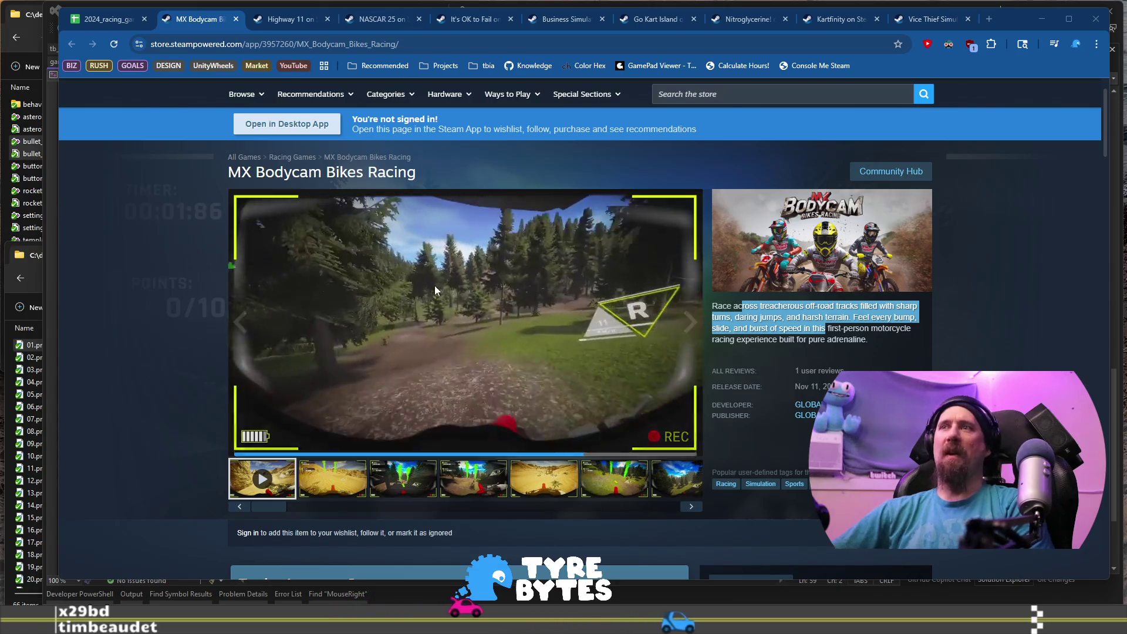
Watch the MX Bodycam Bikes Racing trailer, scroll the store page, and start a new browser tab.
mouse_move(462, 395)
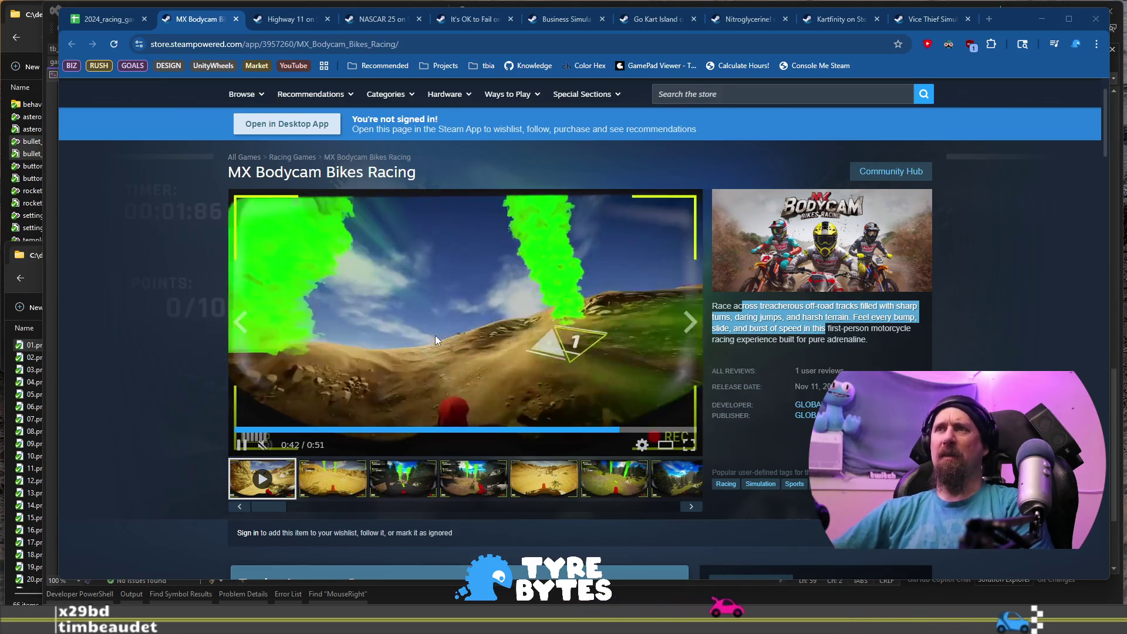
scroll(426, 336, down, 1)
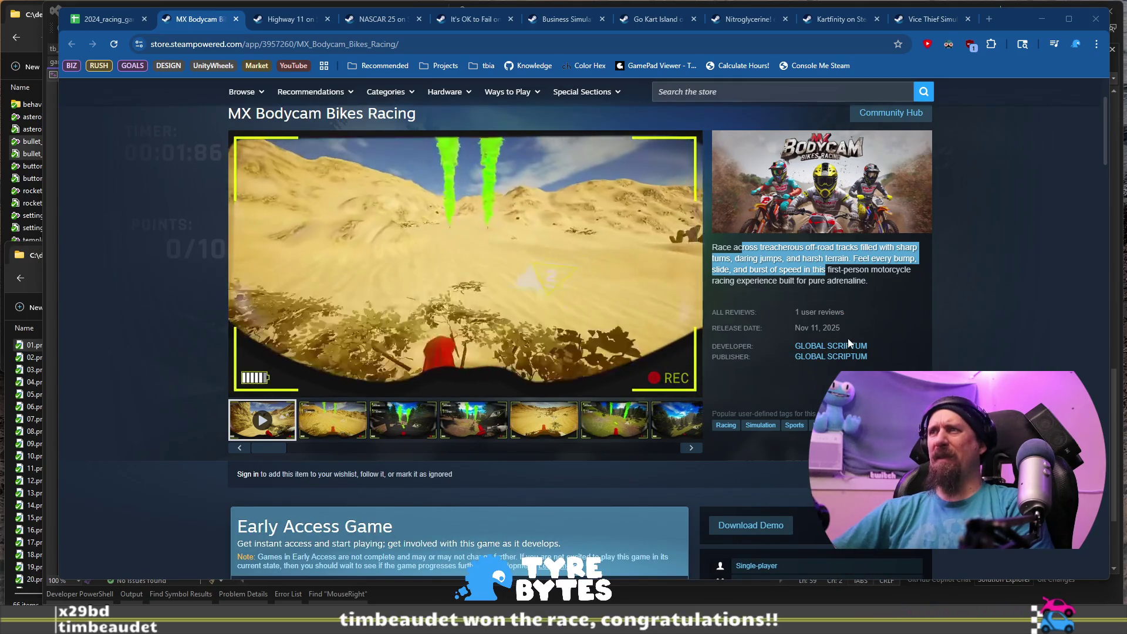
click(988, 20)
Search Google for 'mx bikes', open its Steam page in a tab beside MX Bodycam, then return.
text(mx bikes)
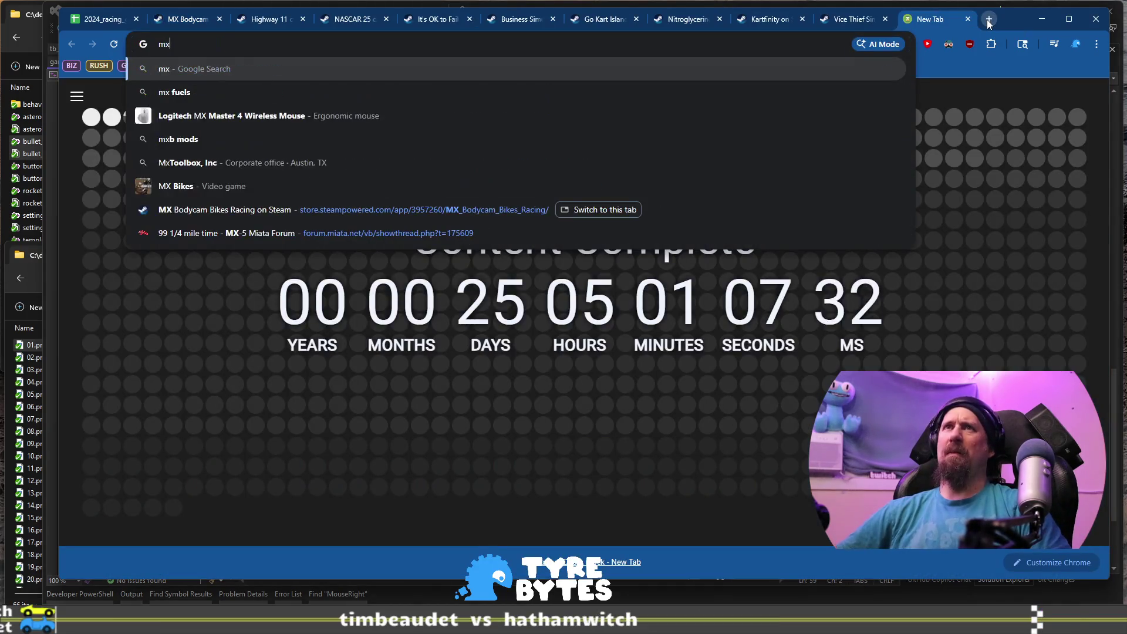
key(Return)
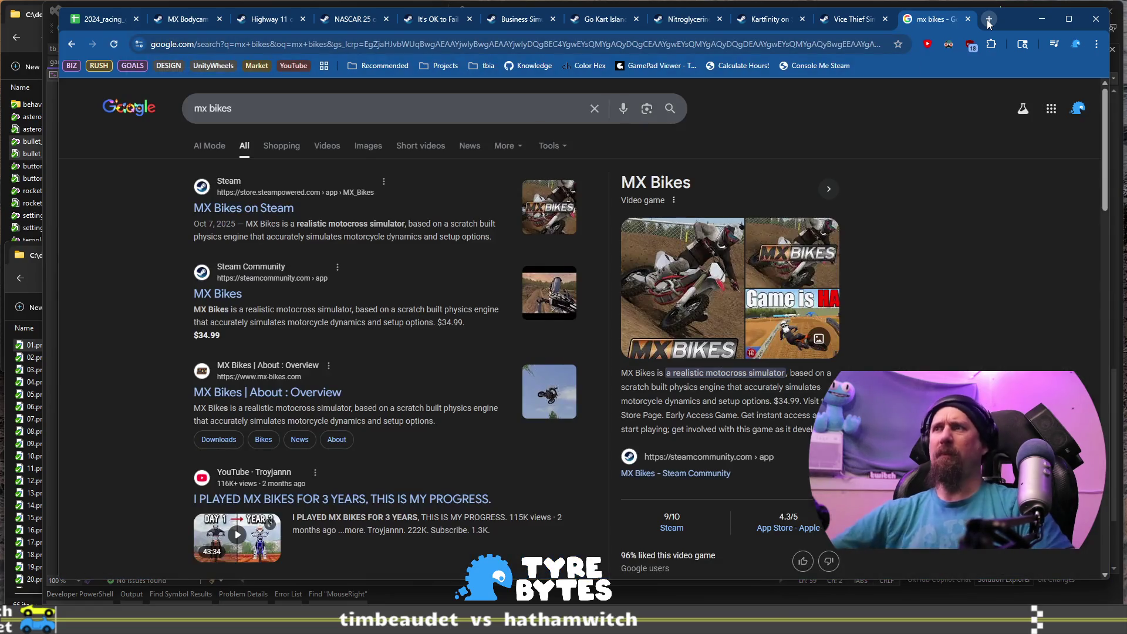
click(290, 206)
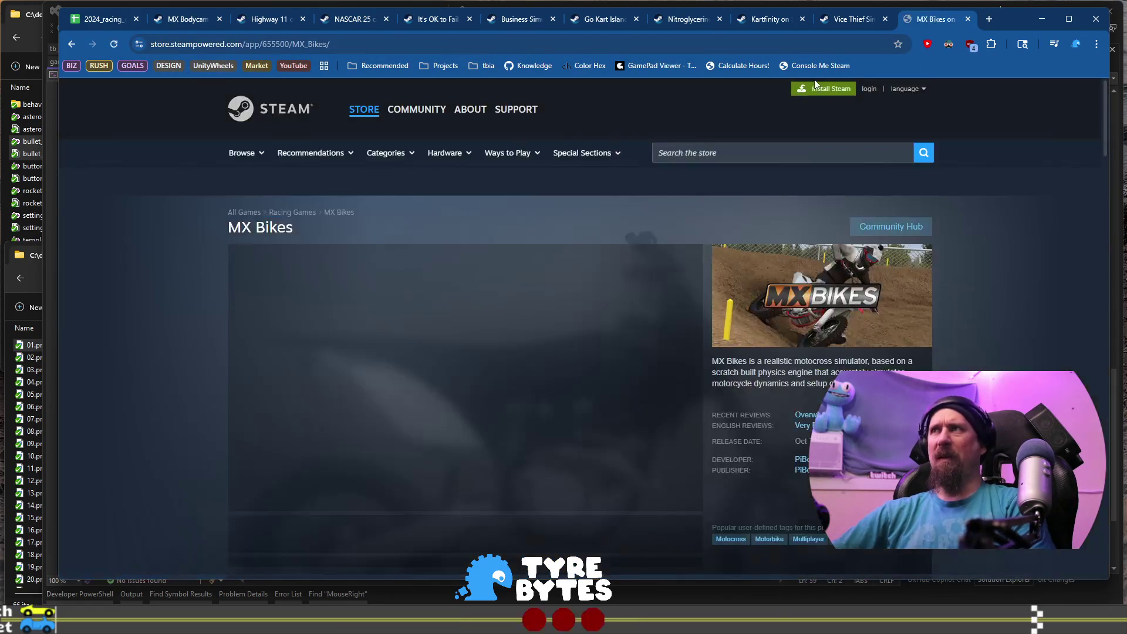
drag(930, 19, 269, 19)
click(180, 20)
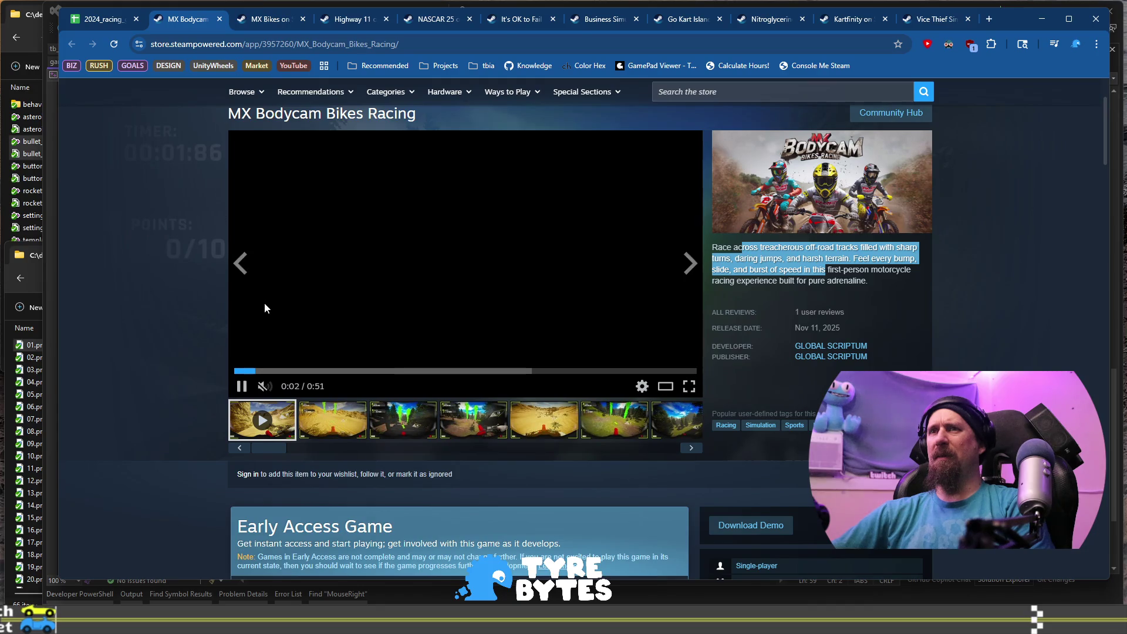
click(845, 356)
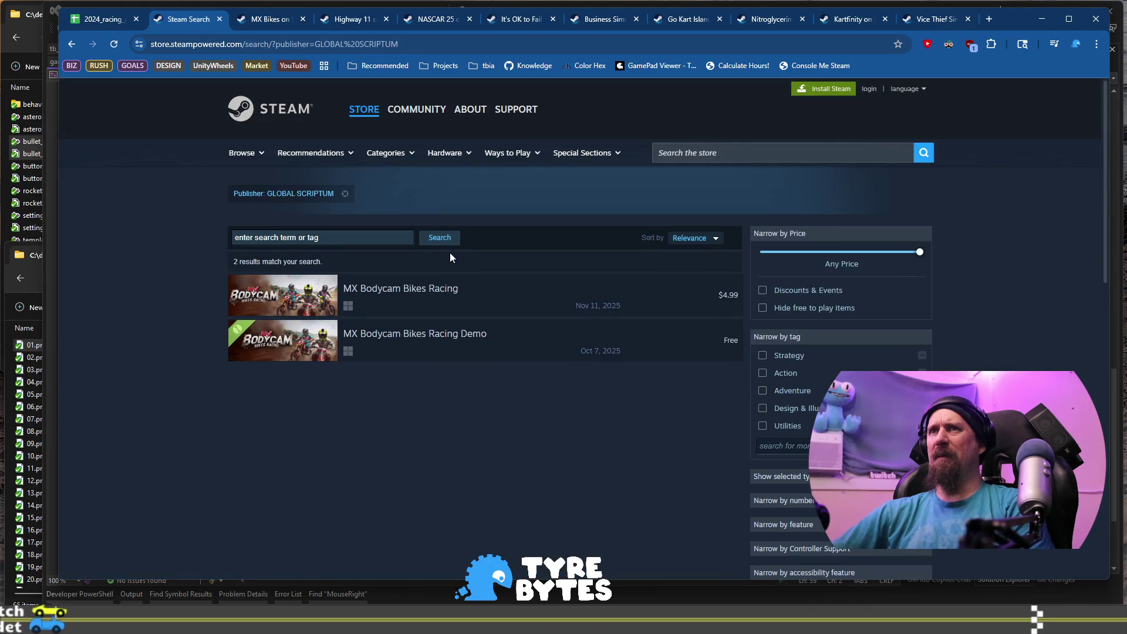
click(72, 44)
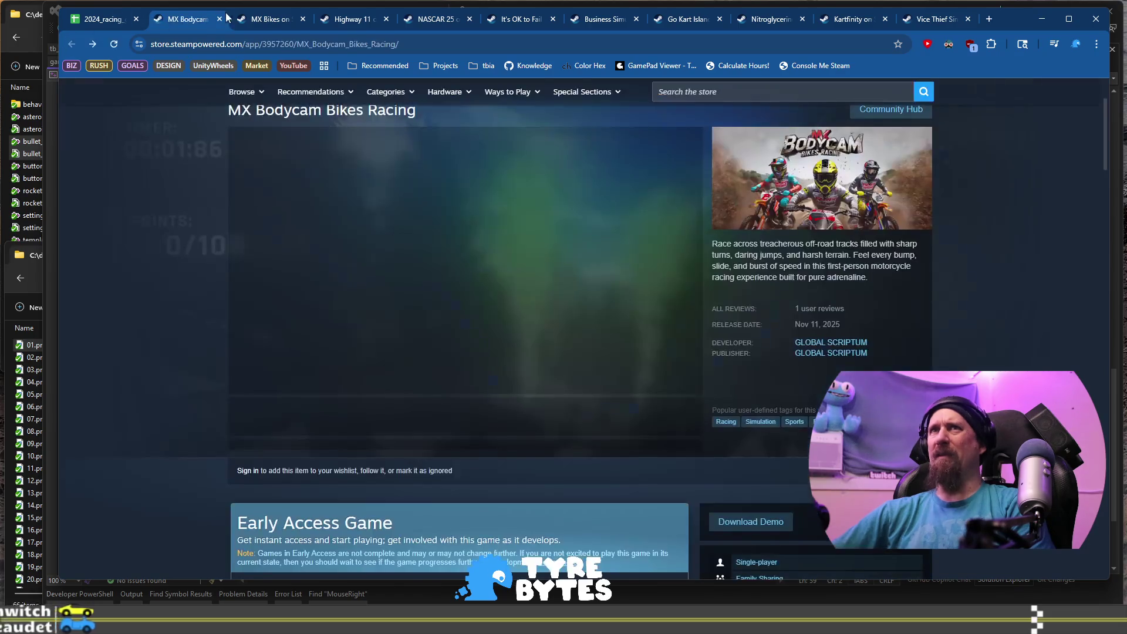
click(239, 22)
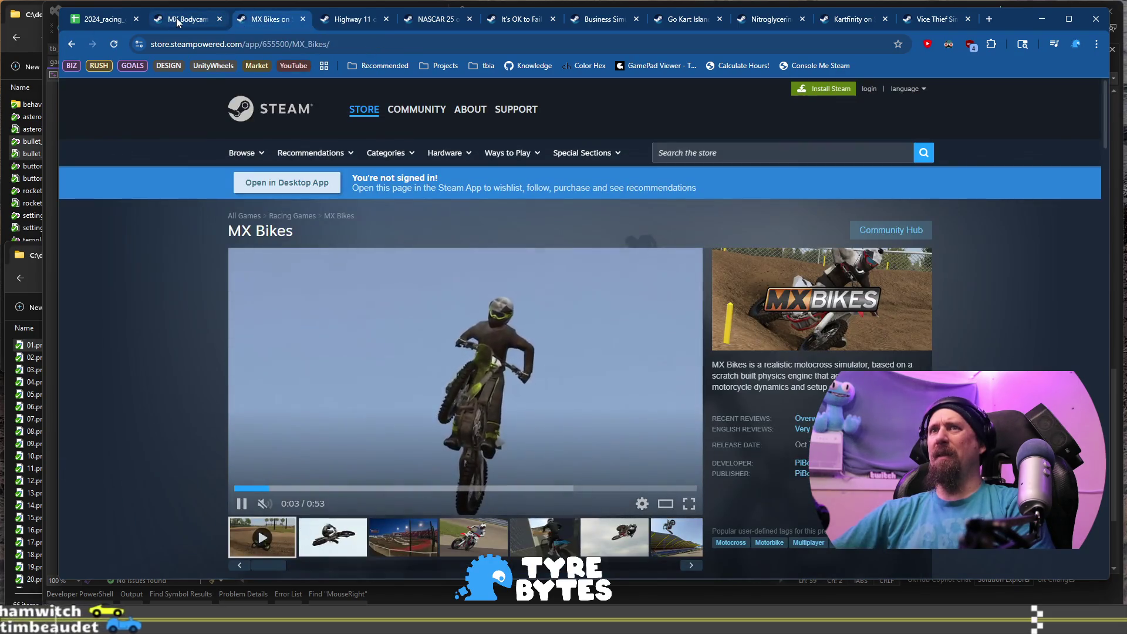
click(177, 22)
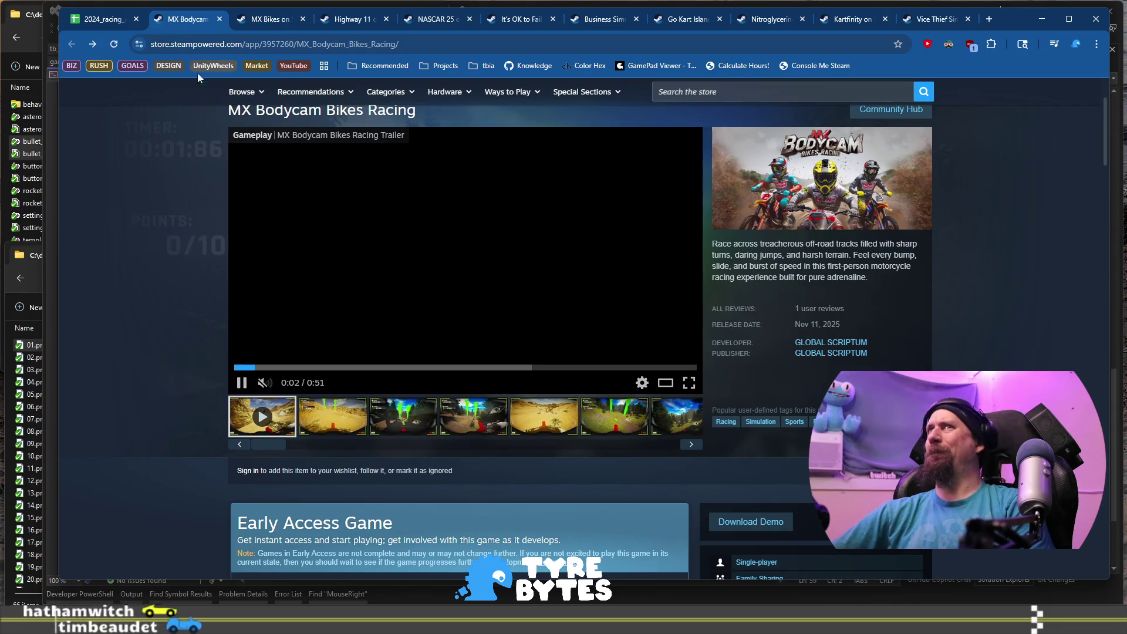
scroll(226, 219, down, 3)
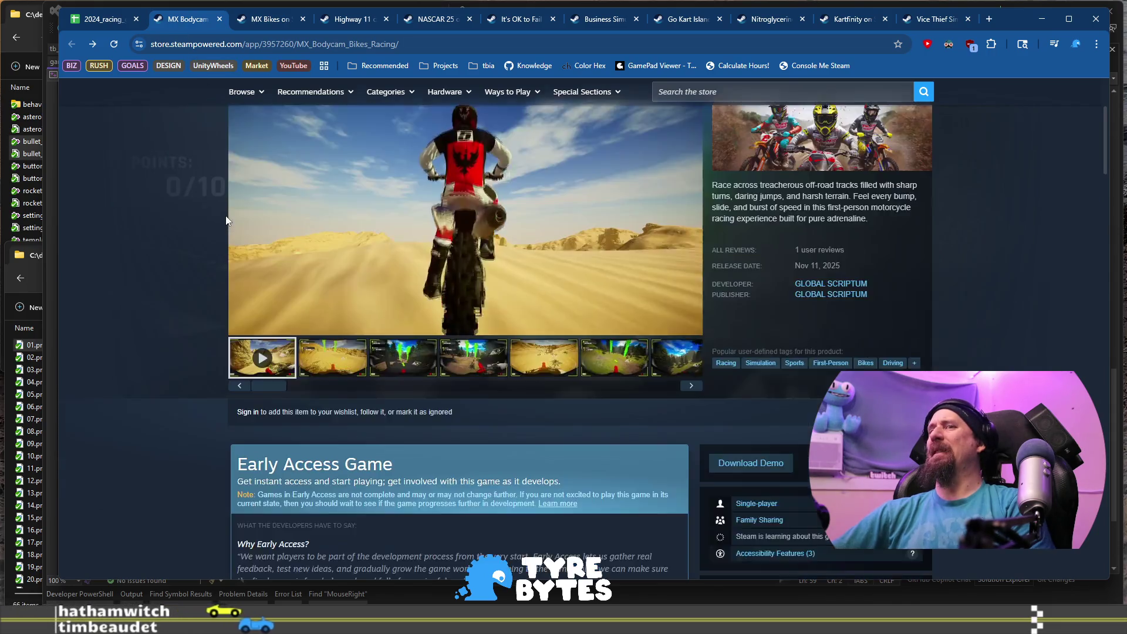
scroll(226, 219, up, 2)
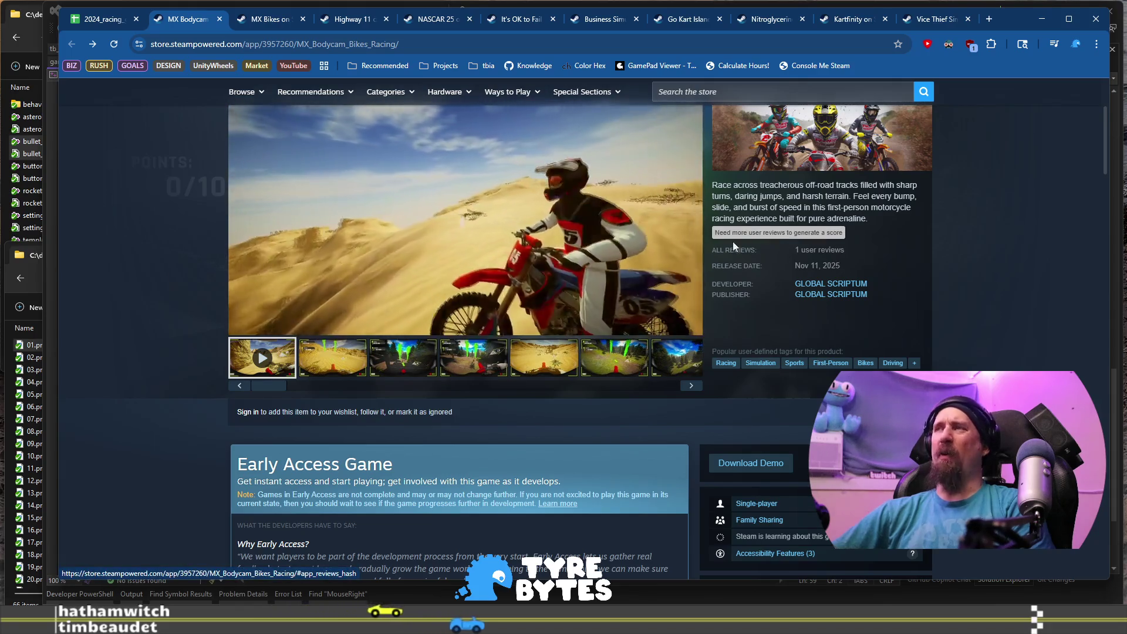
scroll(434, 306, up, 1)
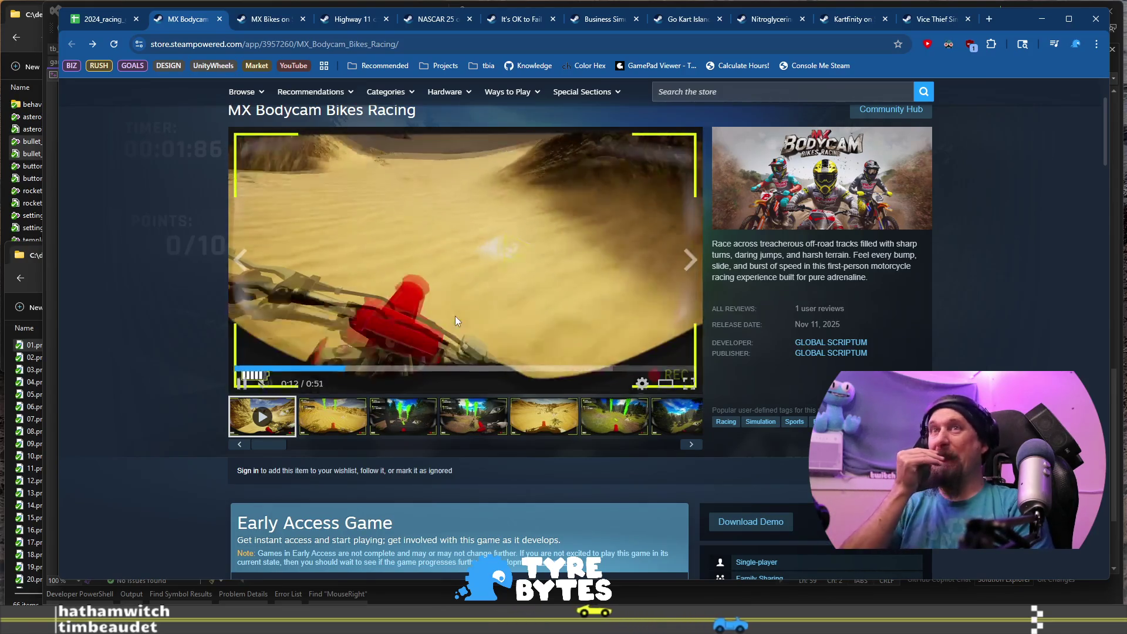
click(403, 414)
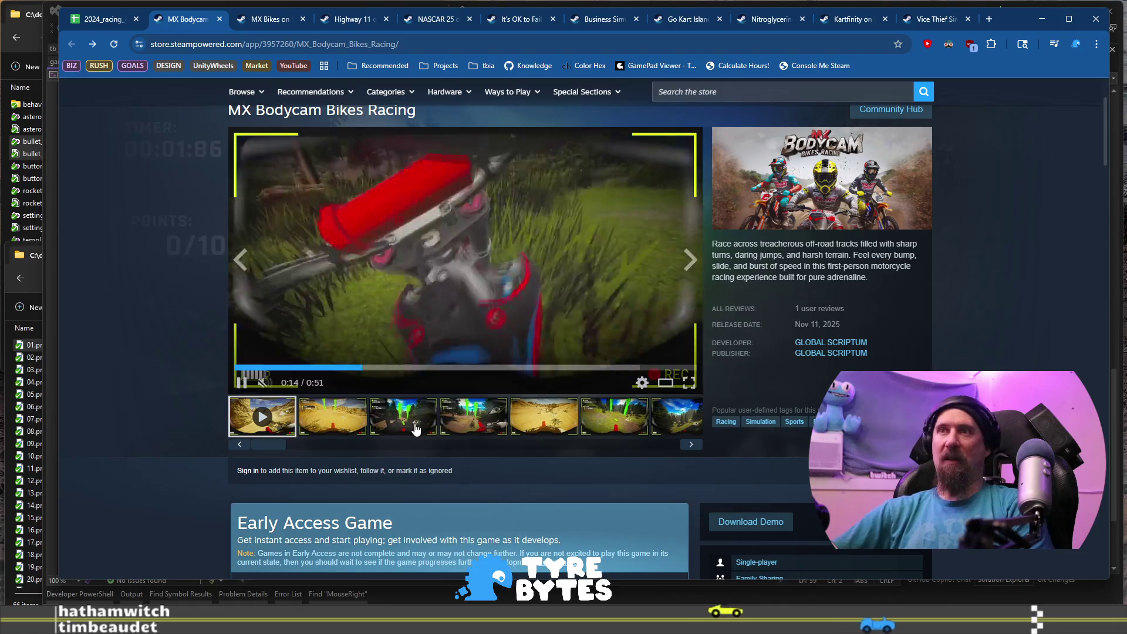
click(341, 423)
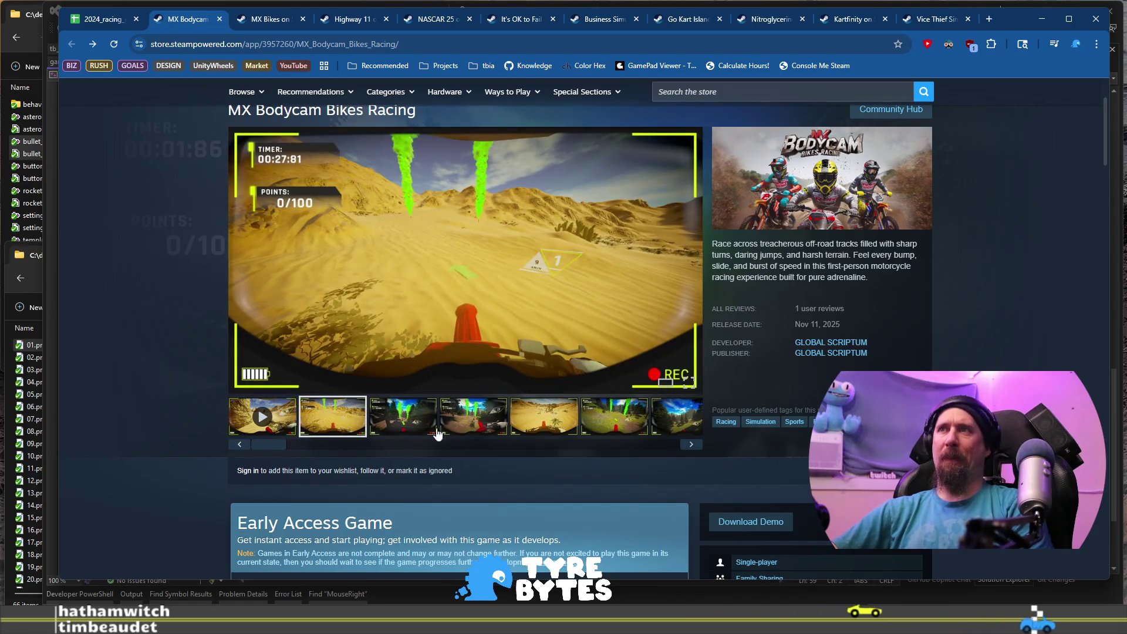
click(491, 427)
scroll(185, 347, down, 15)
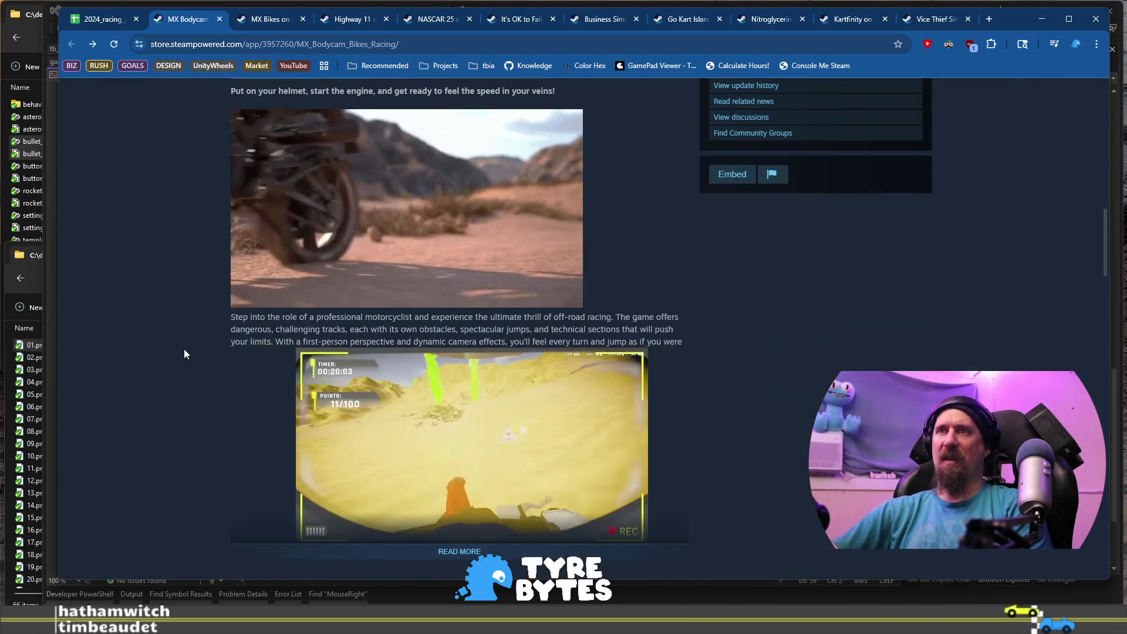
scroll(175, 347, down, 3)
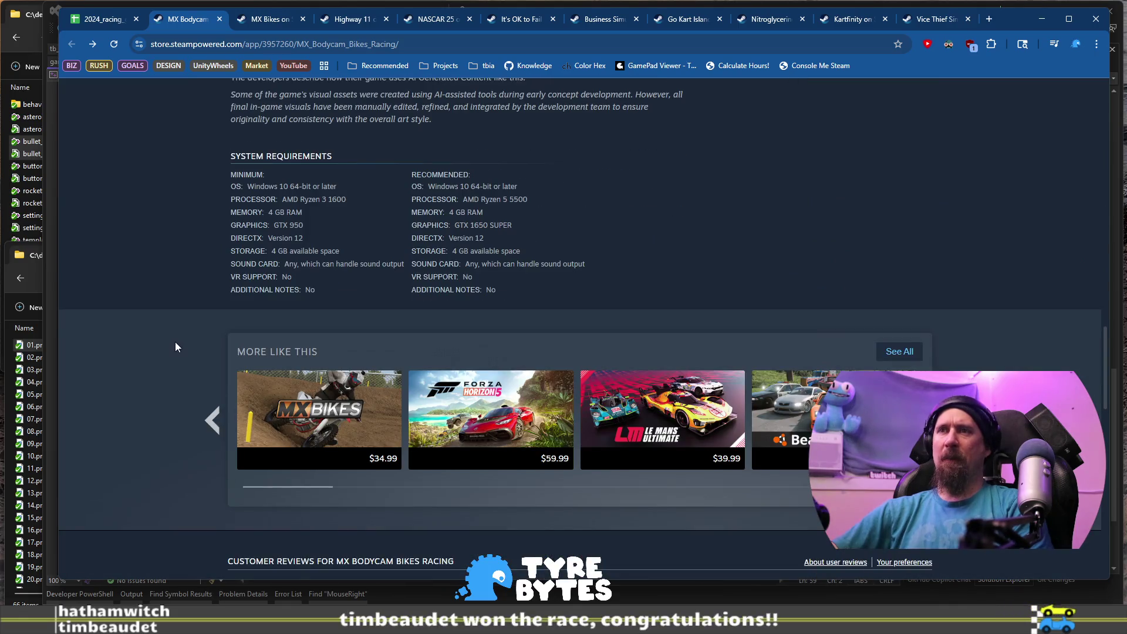
scroll(175, 346, up, 20)
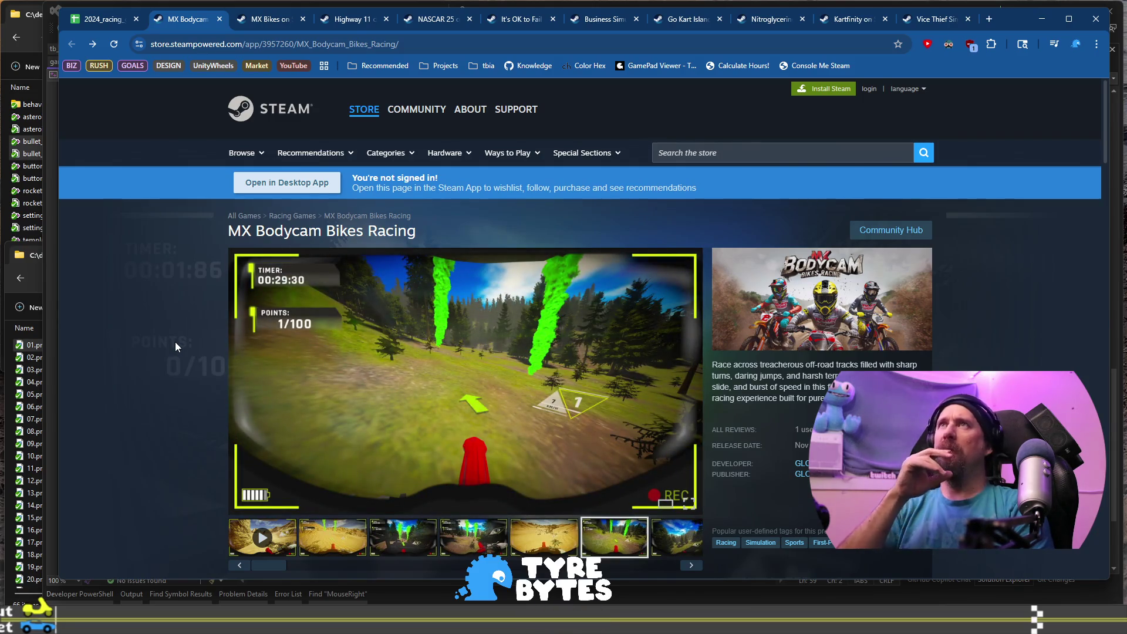
In the racing games sheet, check MX Bodycam Bikes Racing's title and Steam link in row 739.
click(94, 27)
click(141, 404)
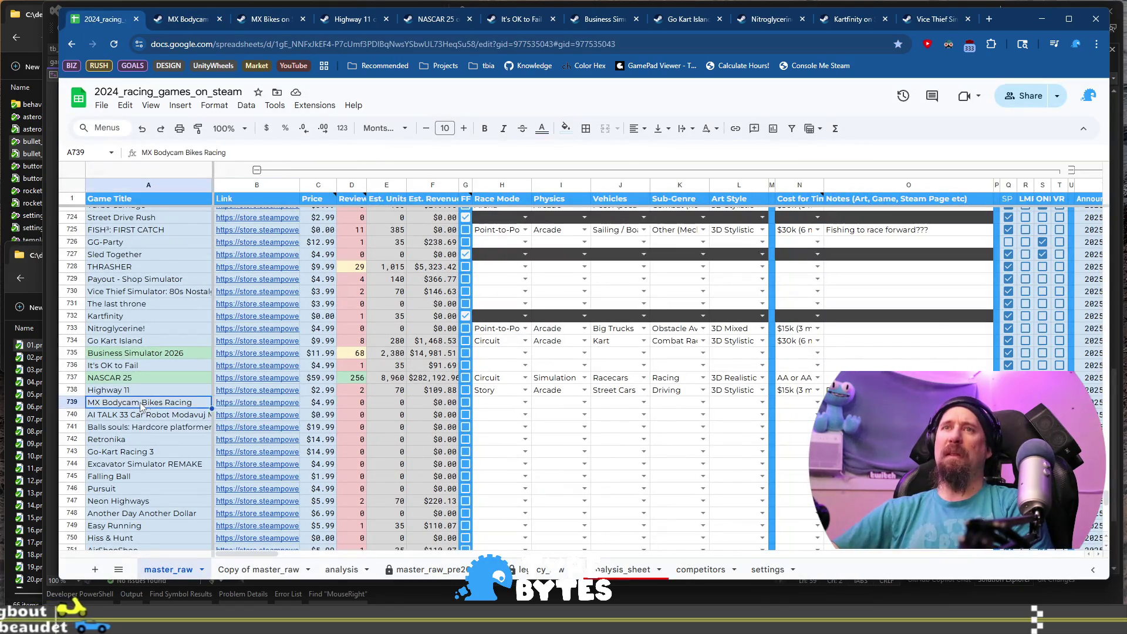
key(Right)
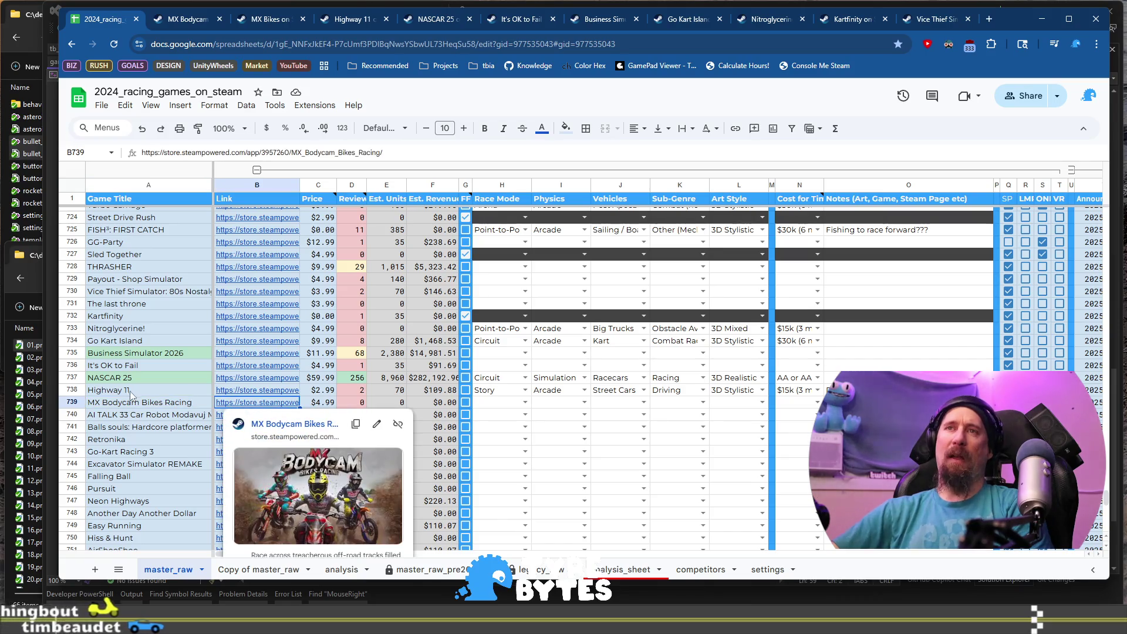
key(Left)
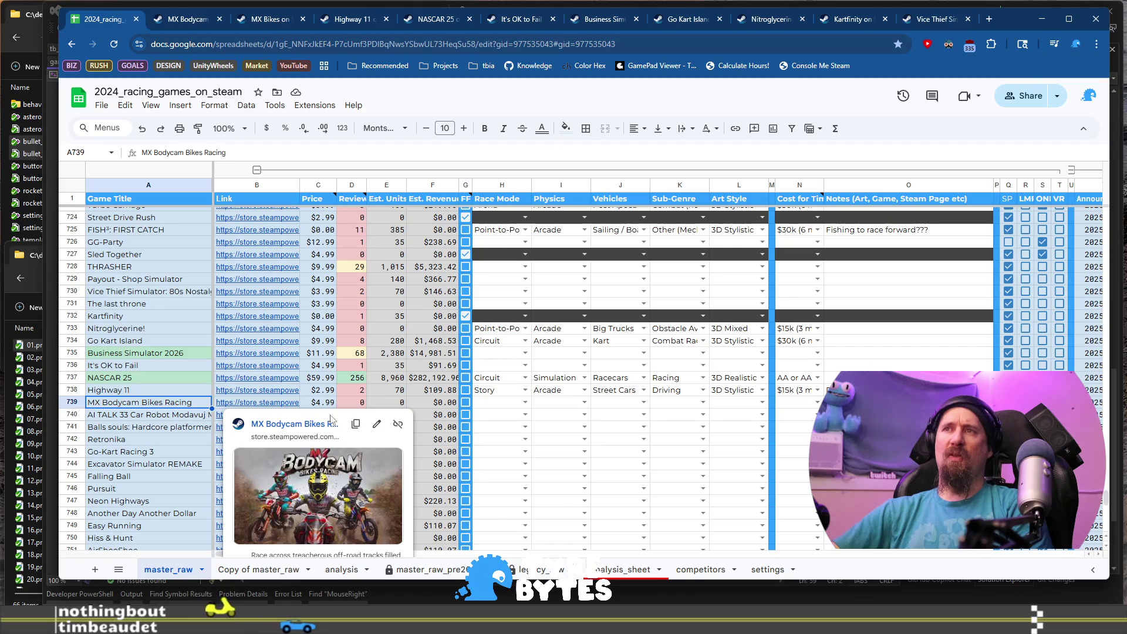
Set row 739's Race Mode to Point-to-Point and Physics to Sim-Cade.
click(509, 404)
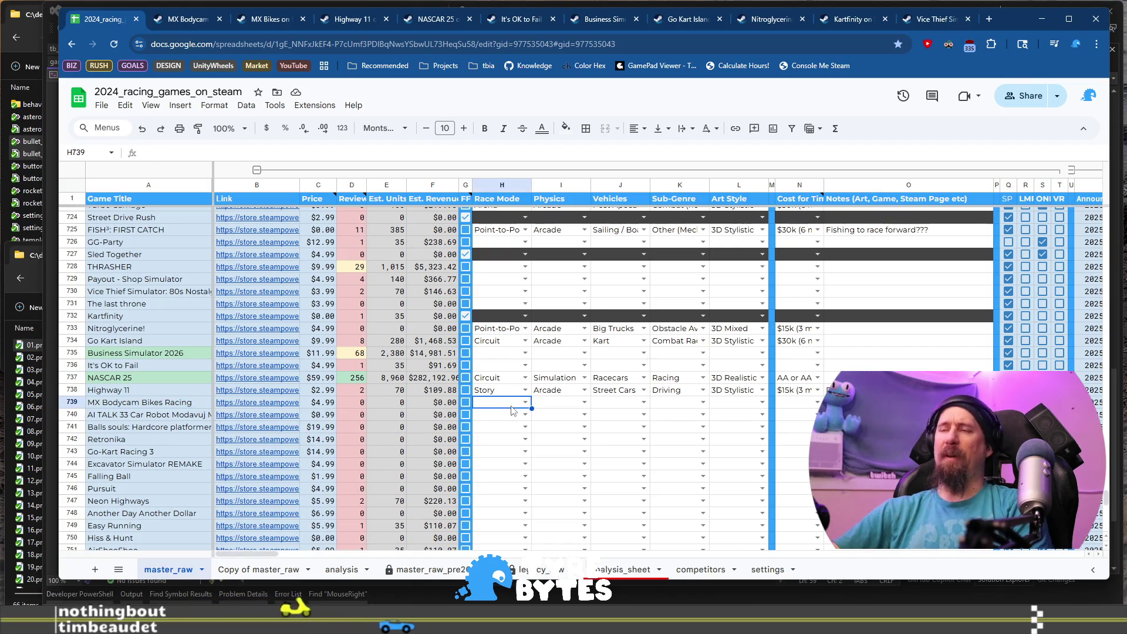
double_click(512, 406)
key(Up)
key(Up)
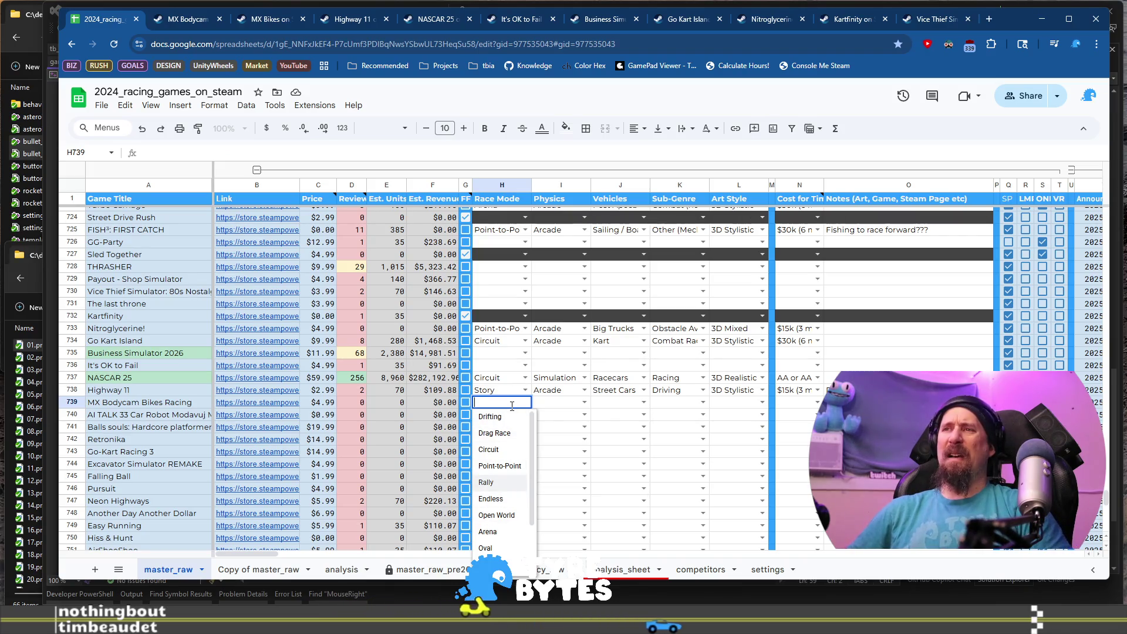
key(Up)
key(Tab)
key(Return)
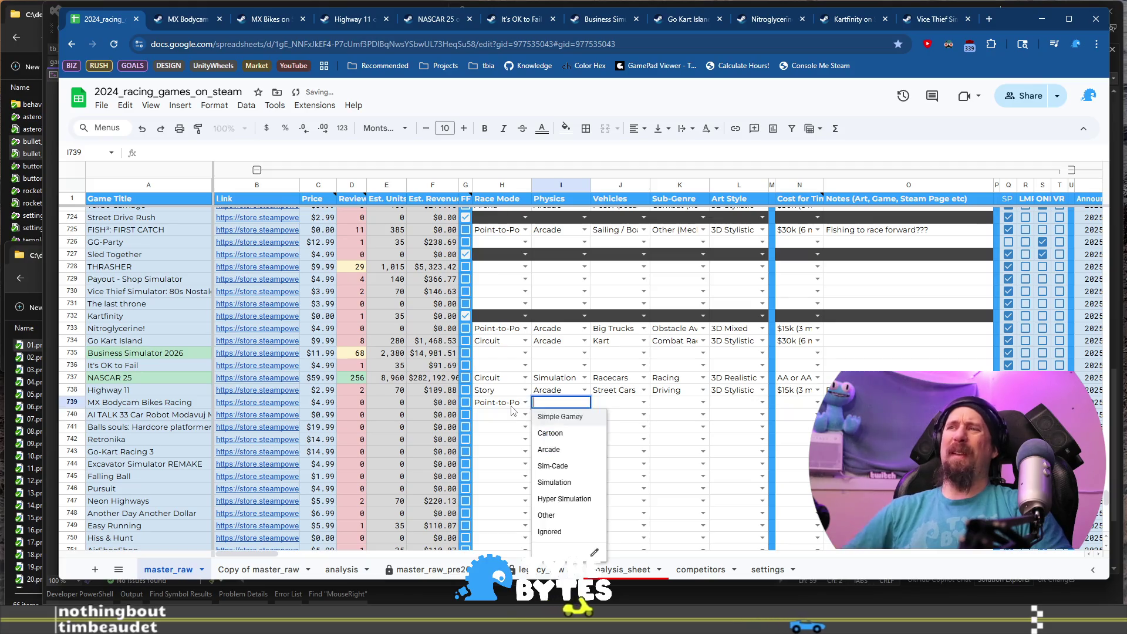
key(Down)
key(Down)
key(Down)
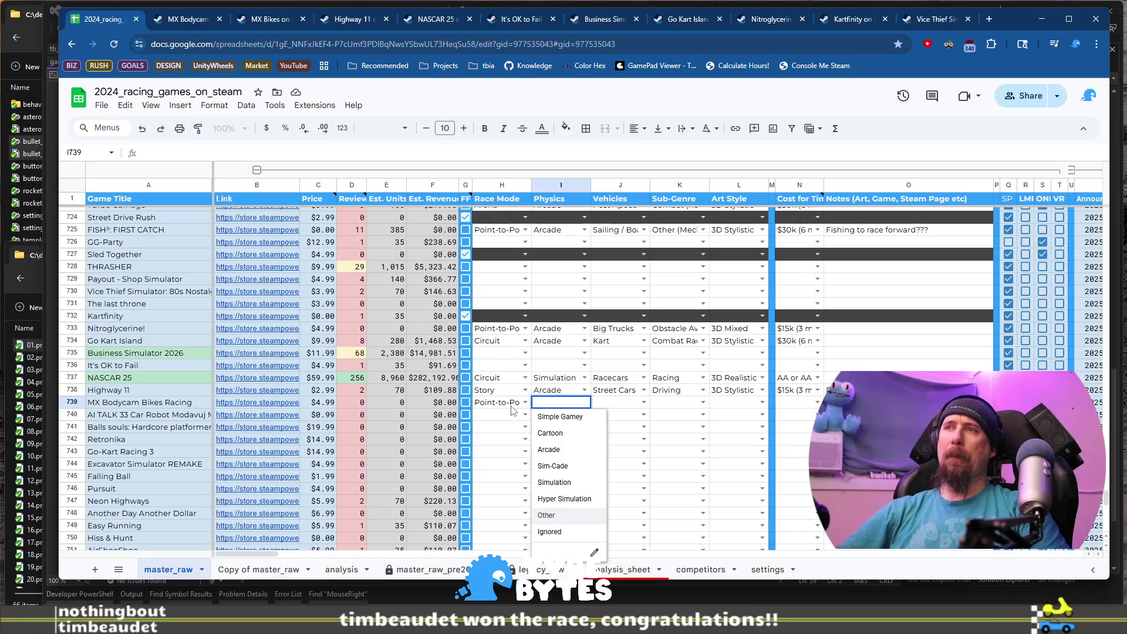
key(Up)
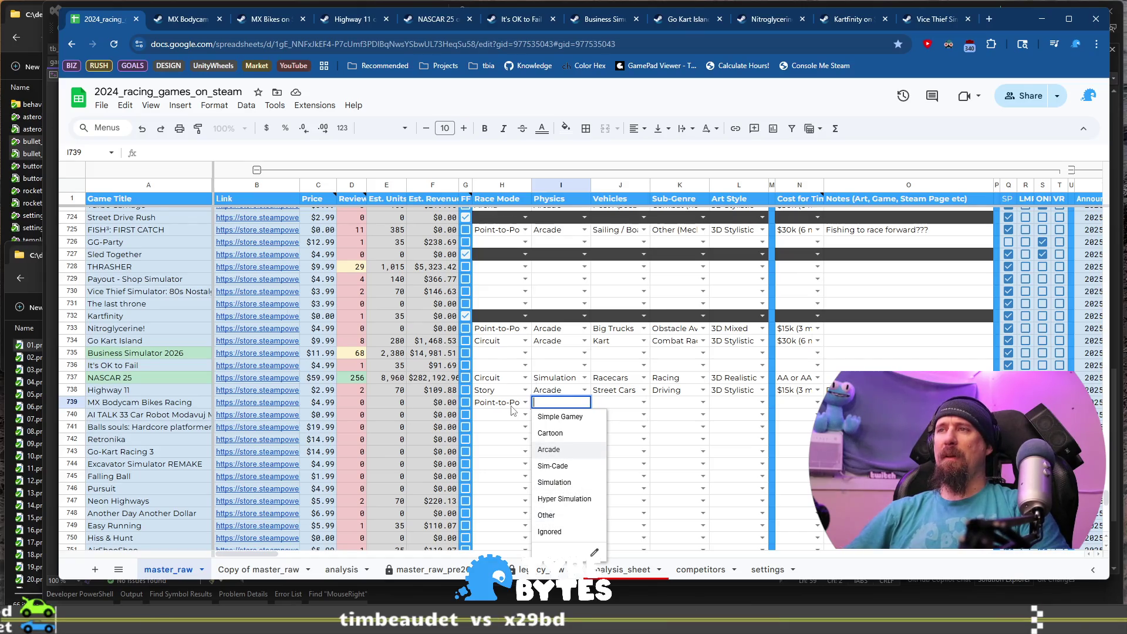
key(Down)
key(Tab)
Set Vehicles to Motorcycles/ATV, Sub-Genre to Time Trial Racing and Art Style to 3D Semi-Realistic.
key(Return)
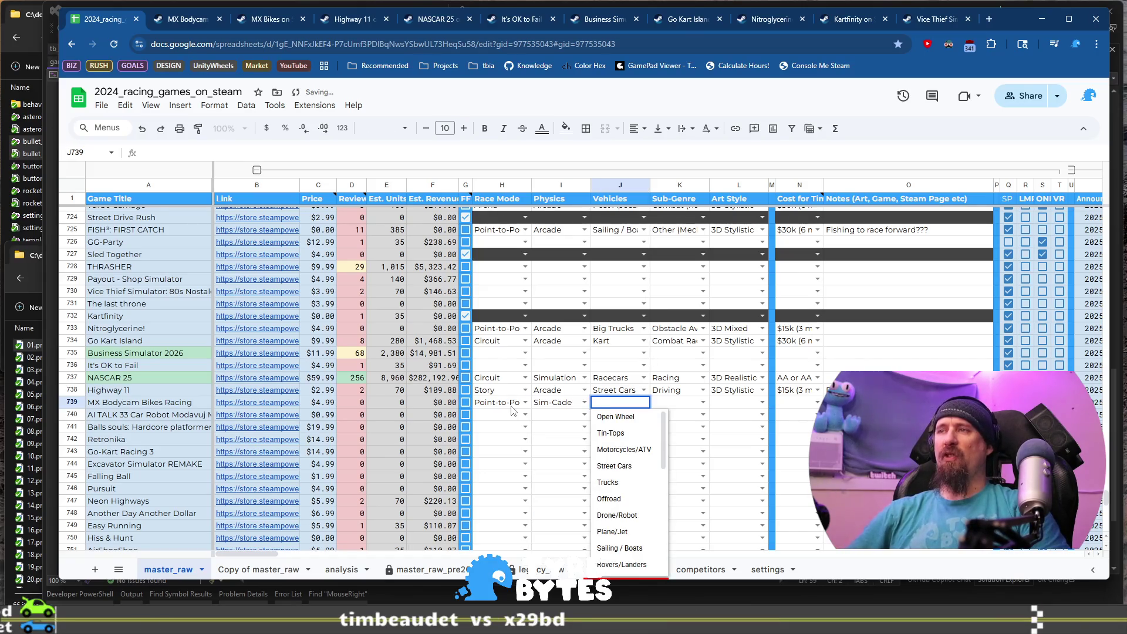
key(Down)
key(Down)
key(Tab)
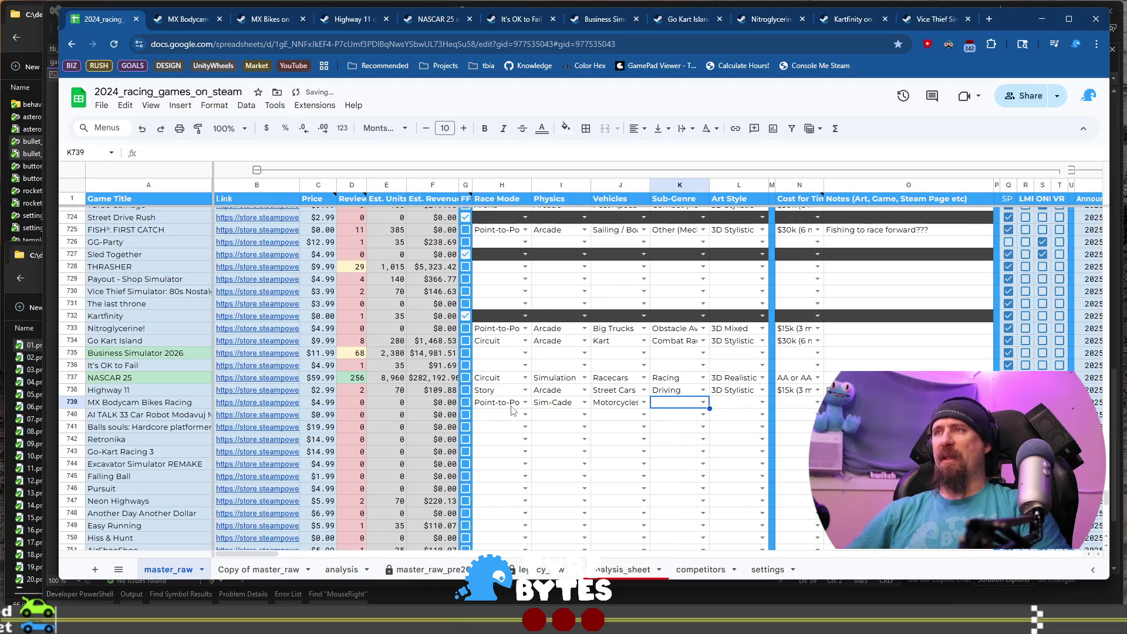
key(Return)
key(Down)
key(Tab)
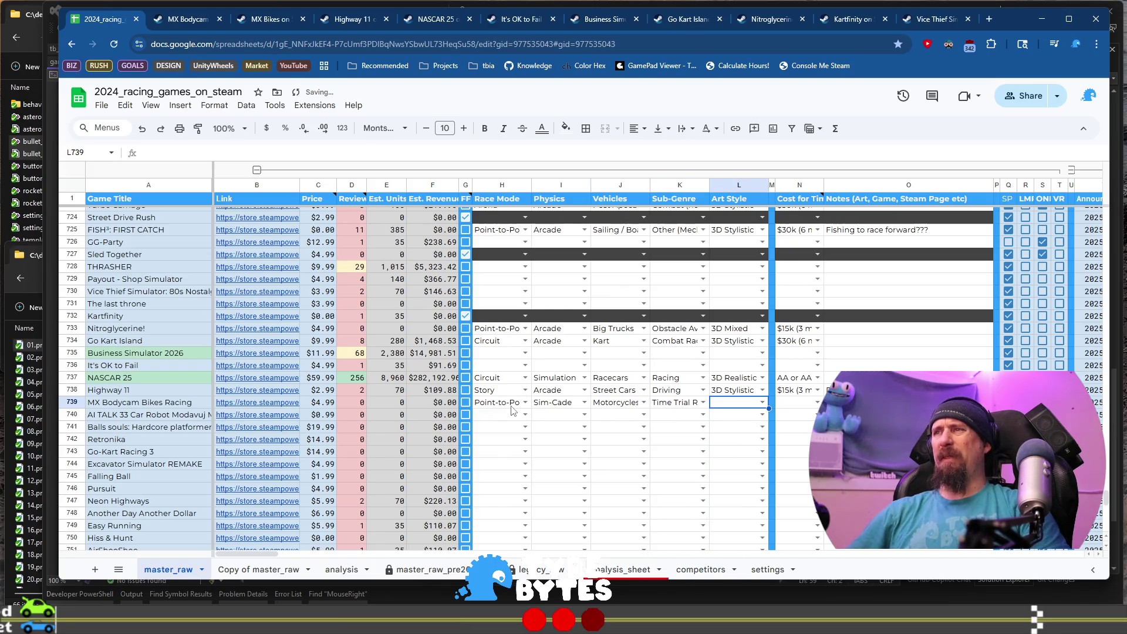
key(Return)
key(Down)
key(Down)
key(Down)
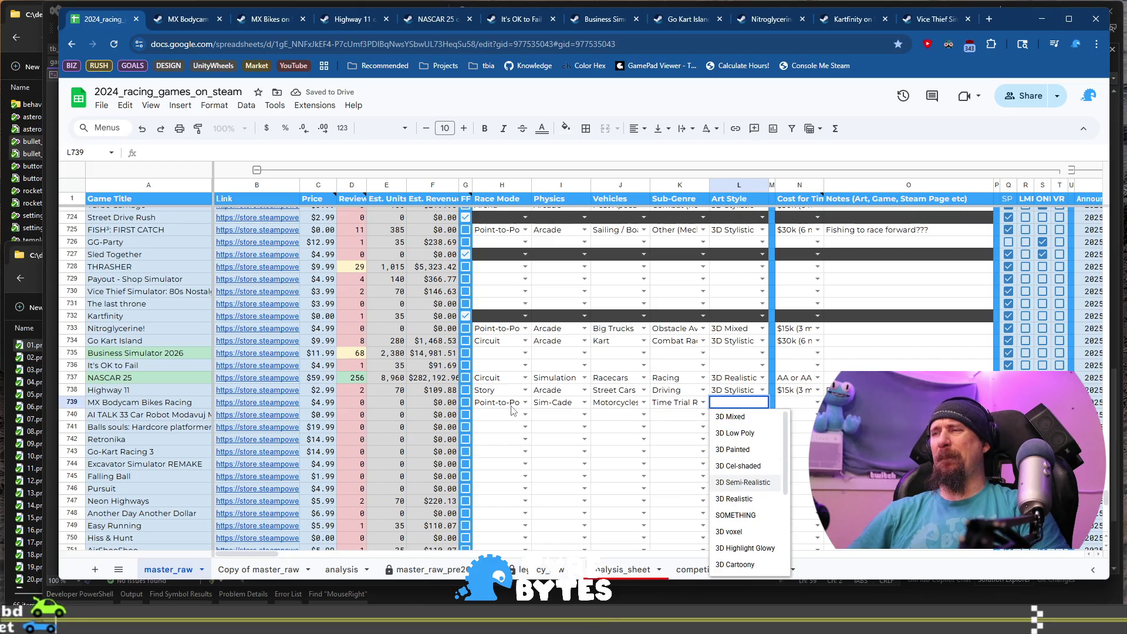
key(Tab)
key(Tab)
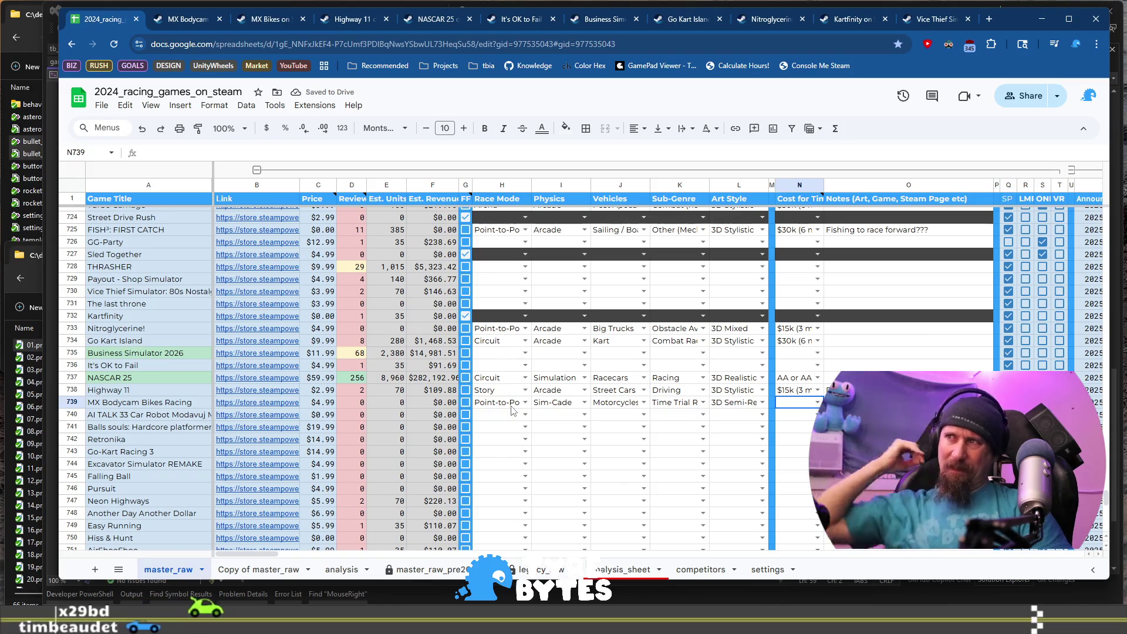
Set MX Bodycam's cost to $30k (6 month) and add a rip-off note in O739.
key(Return)
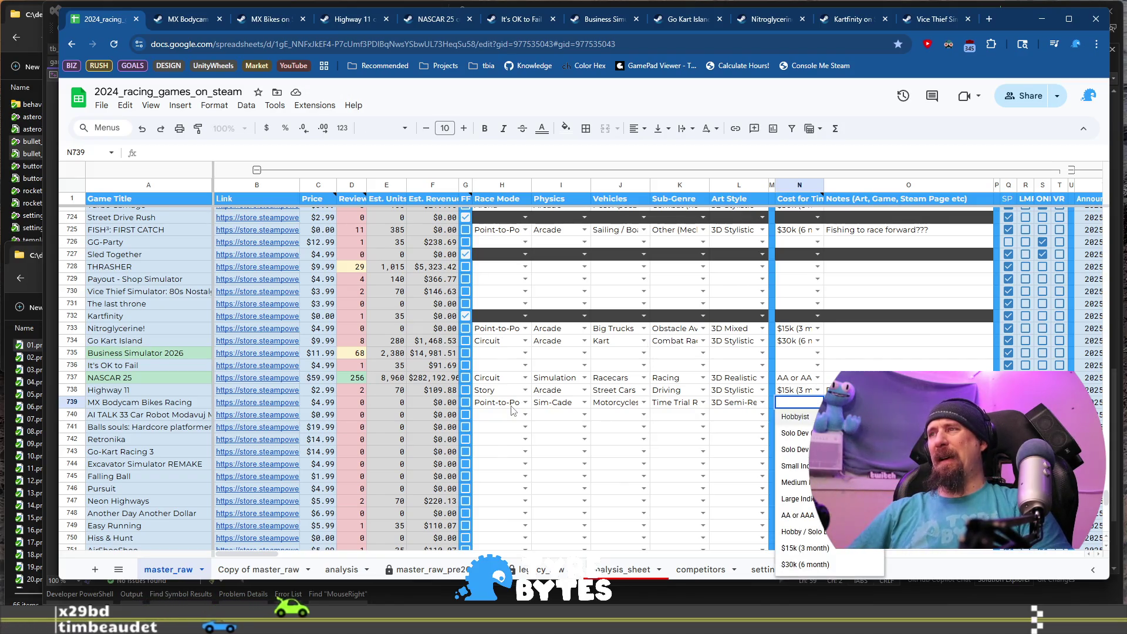
key(Up)
key(Tab)
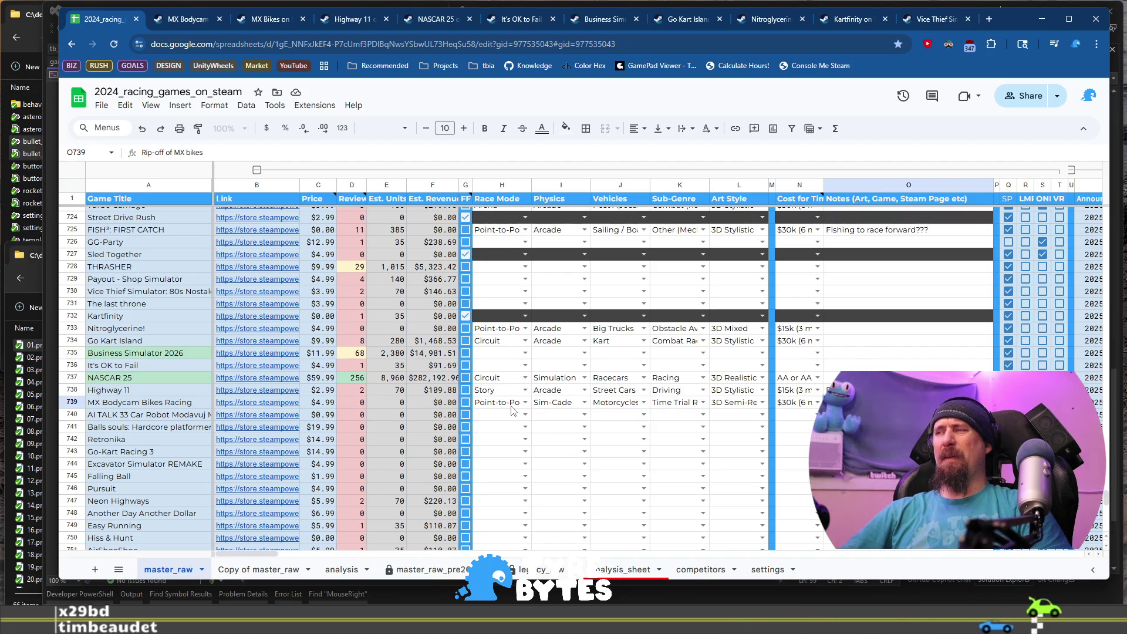
text(?)
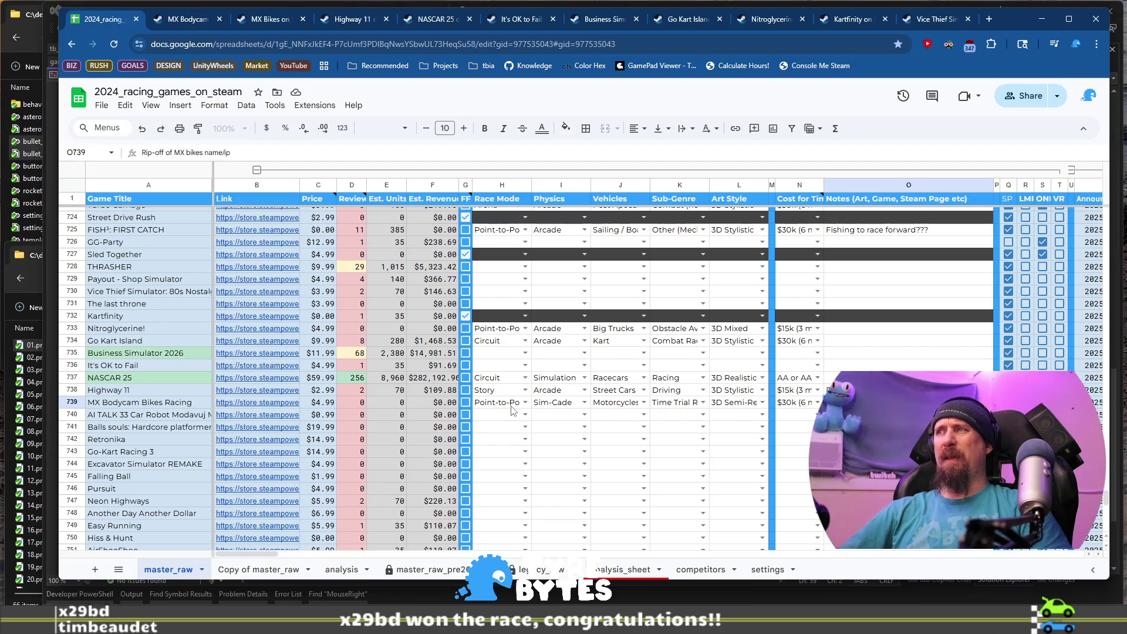
text( W)
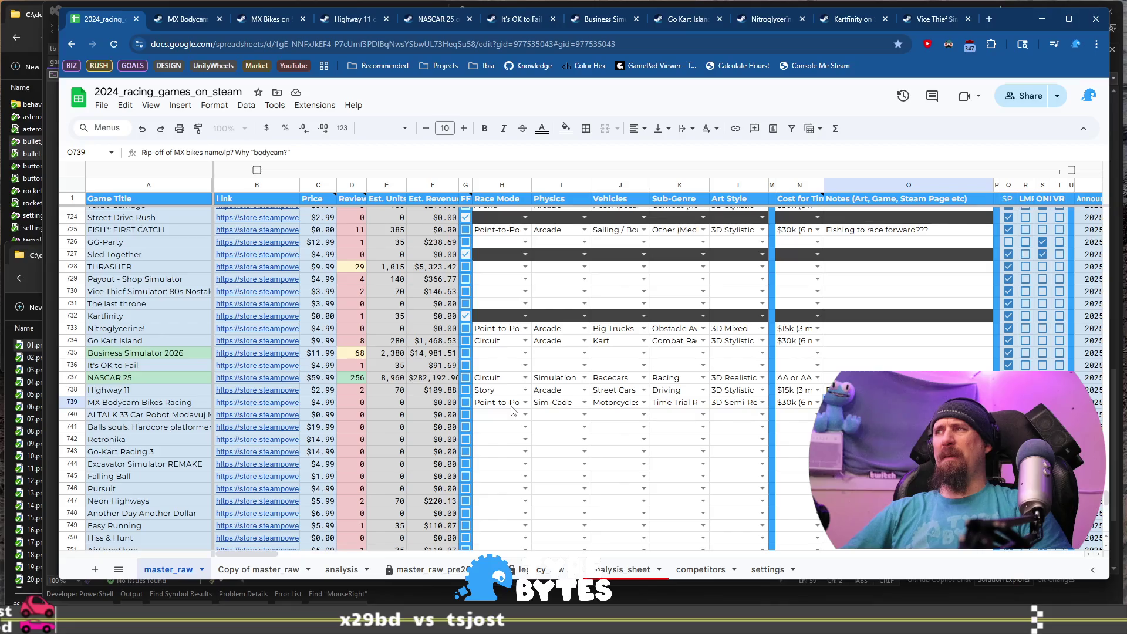
text("?)
key(Return)
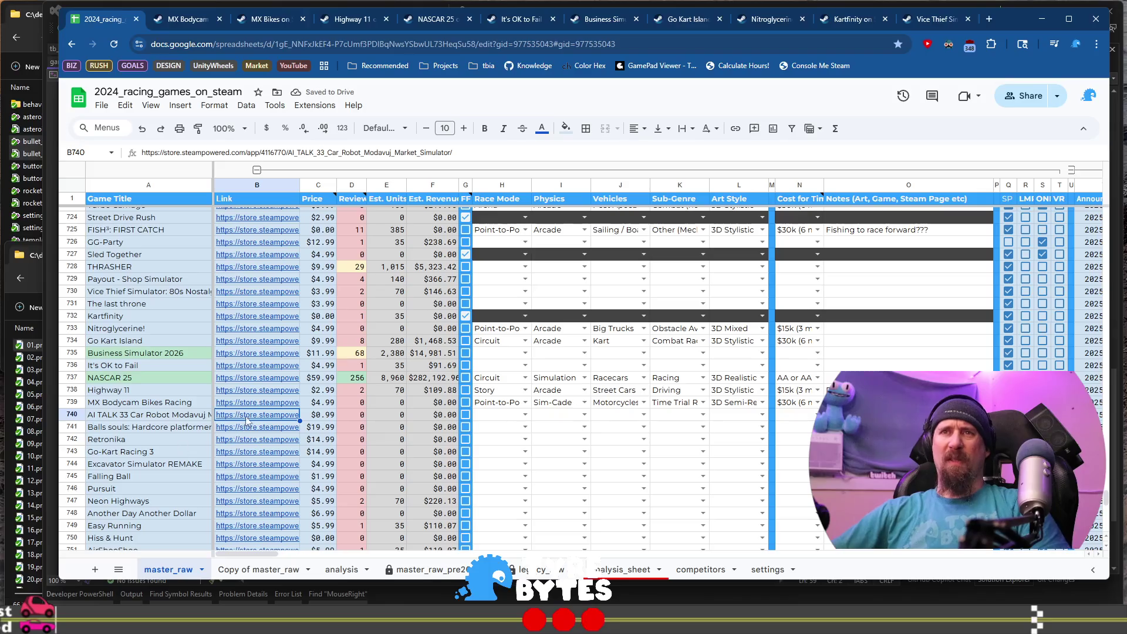
Open AI TALK 33's Steam store page from row 740 and view its screenshots.
mouse_move(247, 412)
click(299, 435)
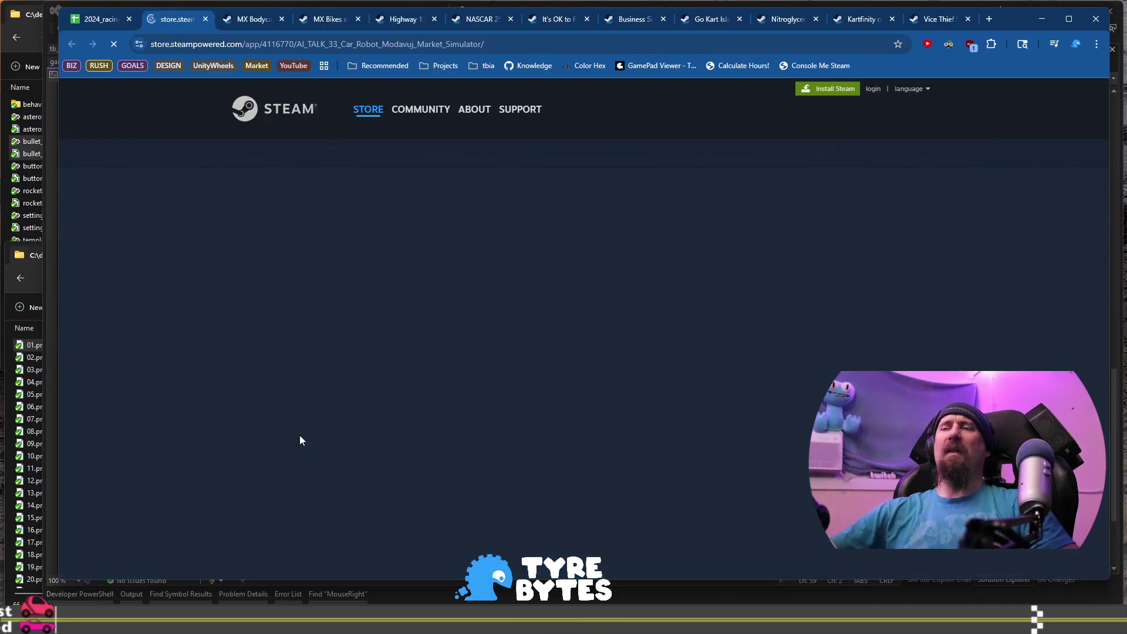
click(476, 541)
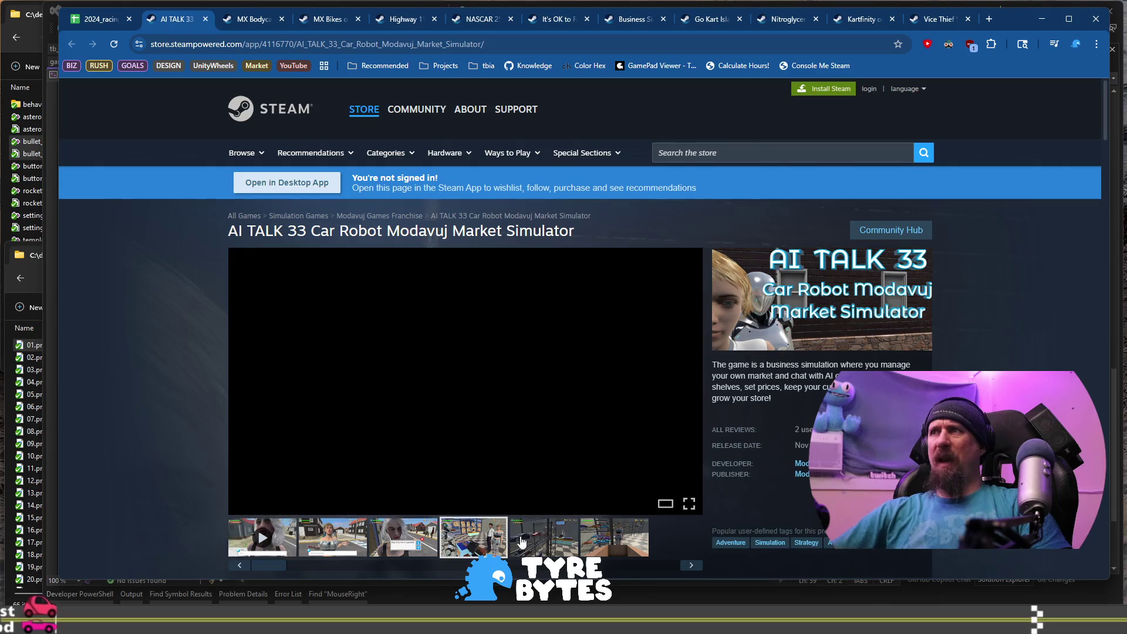
click(524, 540)
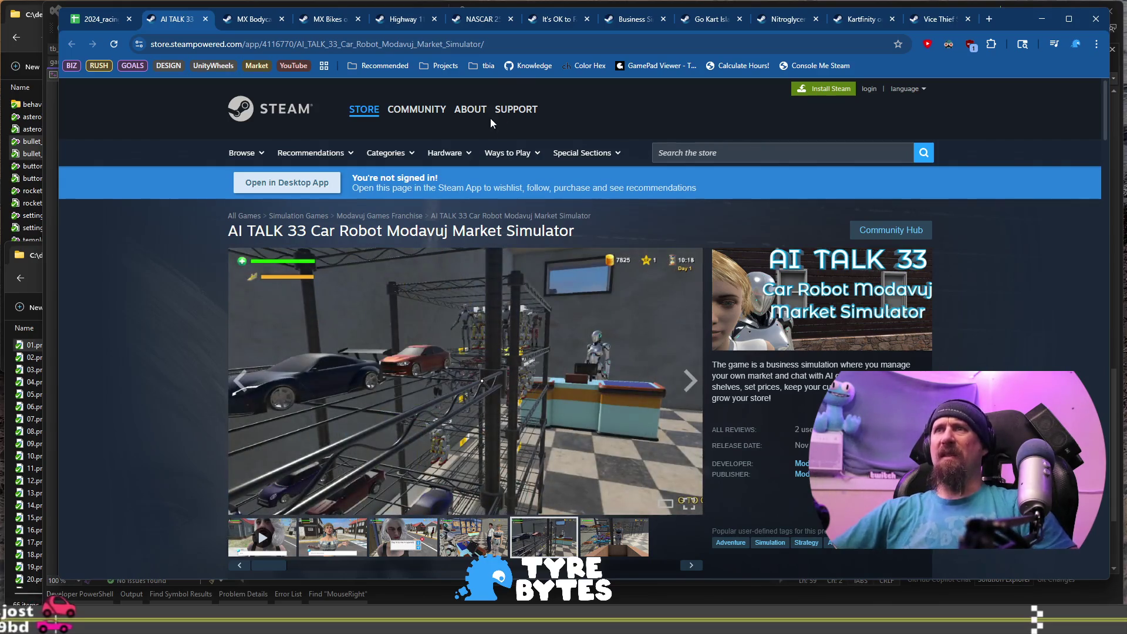
Add AI TALK 33's store URL to the collector ignore list with ./collector --ignore.
click(511, 52)
key(alt+Tab)
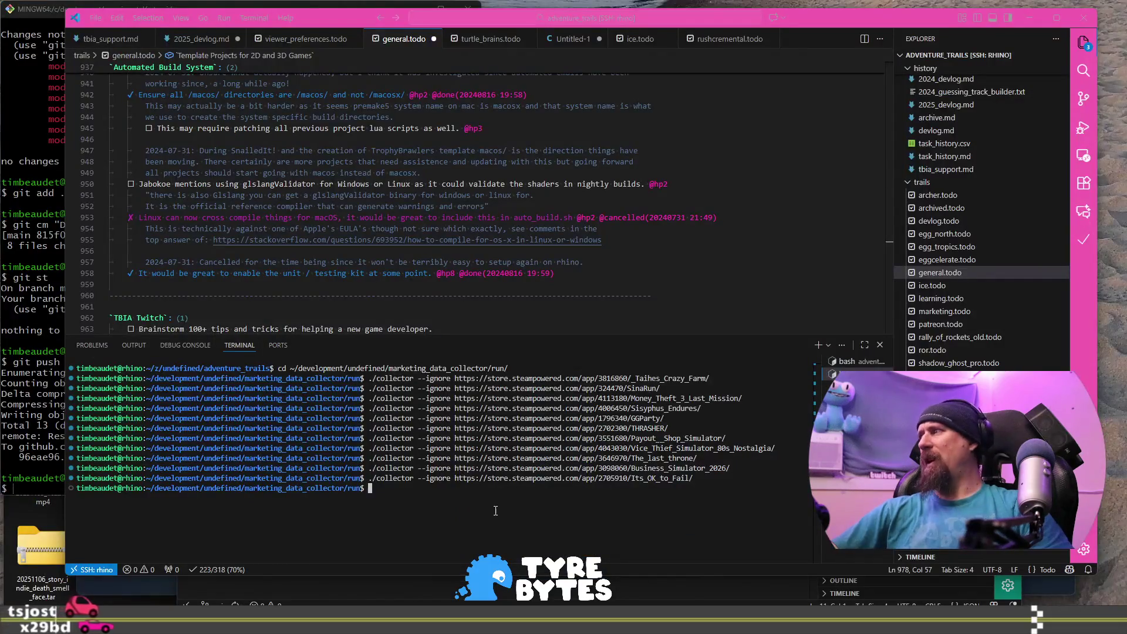
key(Up)
key(ctrl+w)
text(https://store.steampowered.com/app/4116770/AI_TALK_33_Car_Robot_Modavuj_Market_Simulator/)
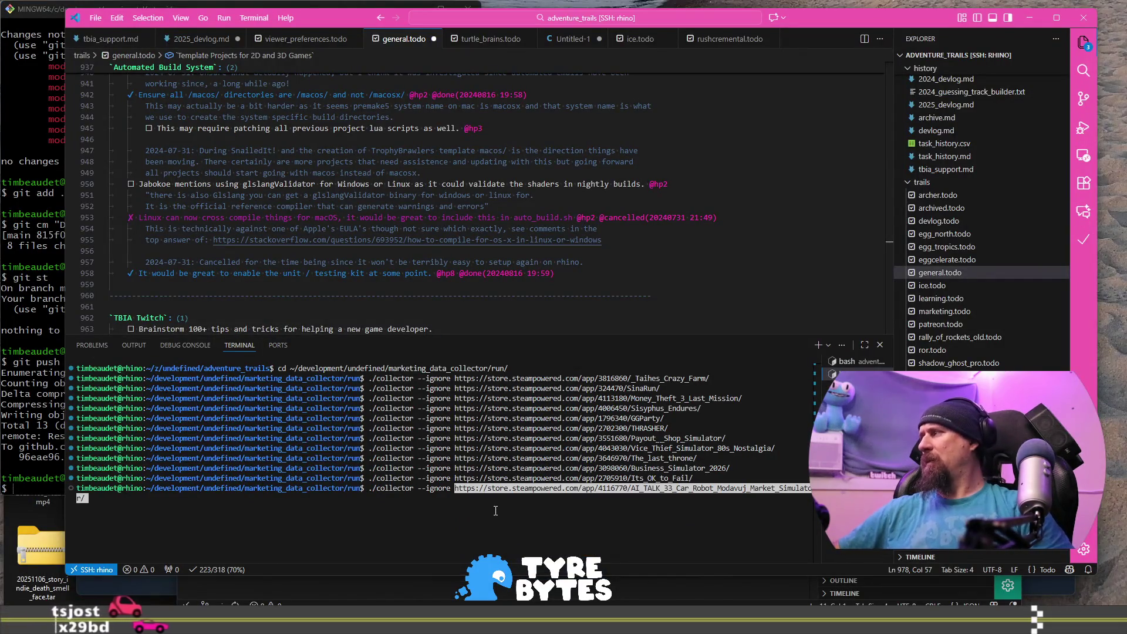
key(Return)
key(alt+Tab)
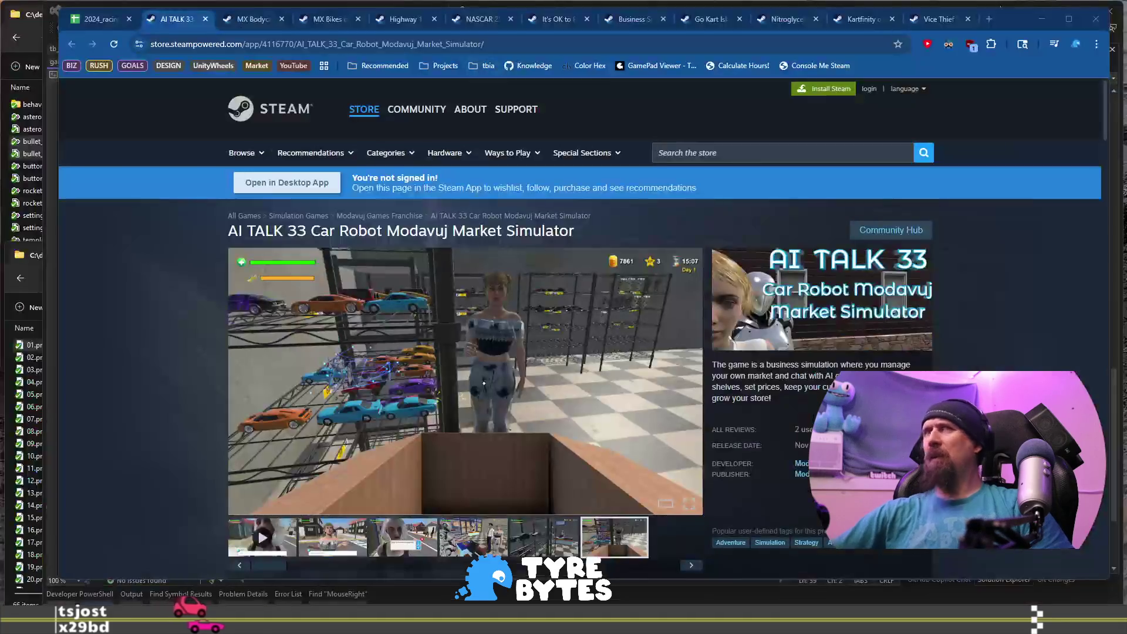
Finish Retronika's note as VR only, futuristic motorcycle, rail-shoot, then select Go-Kart Racing 3's link.
click(99, 18)
text(VR only, futuristic motorcycl)
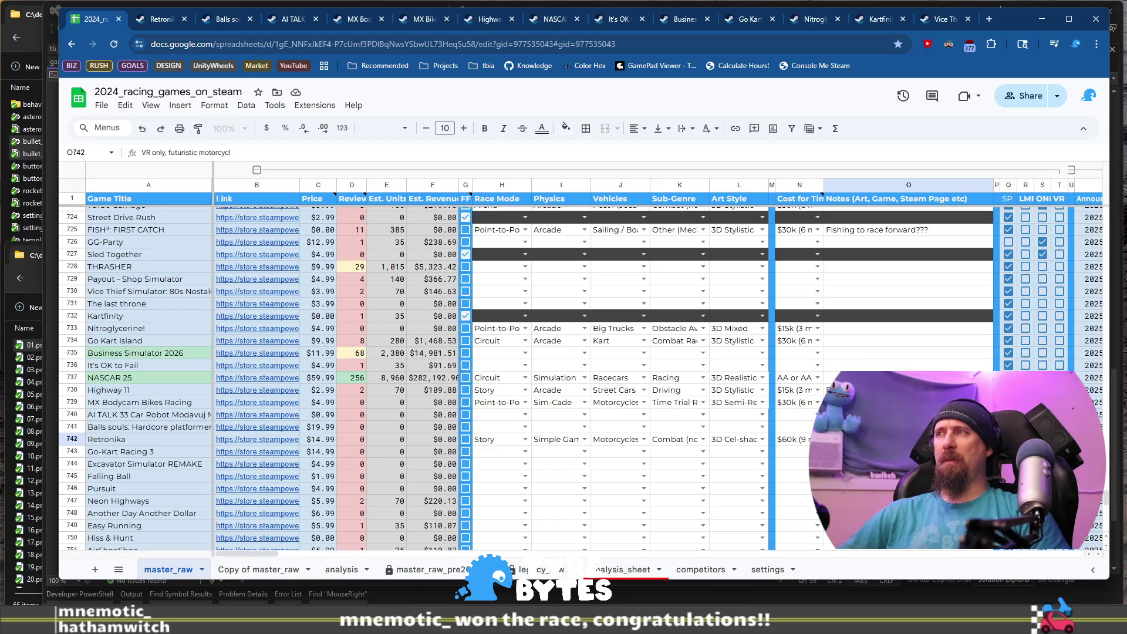
text(e, rail-shoot)
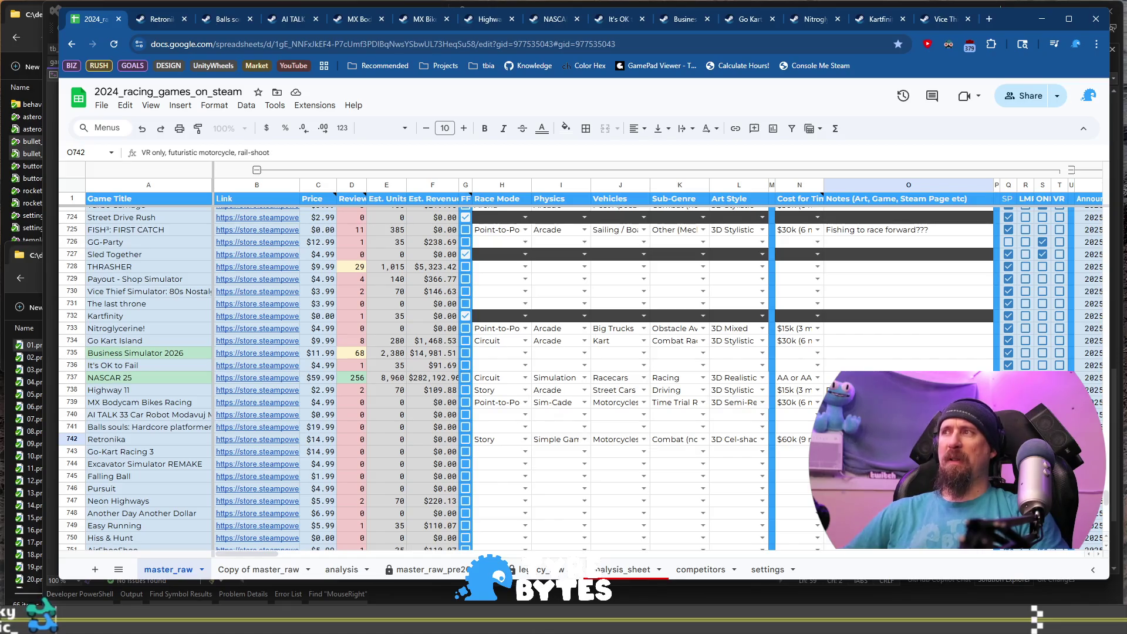
key(Return)
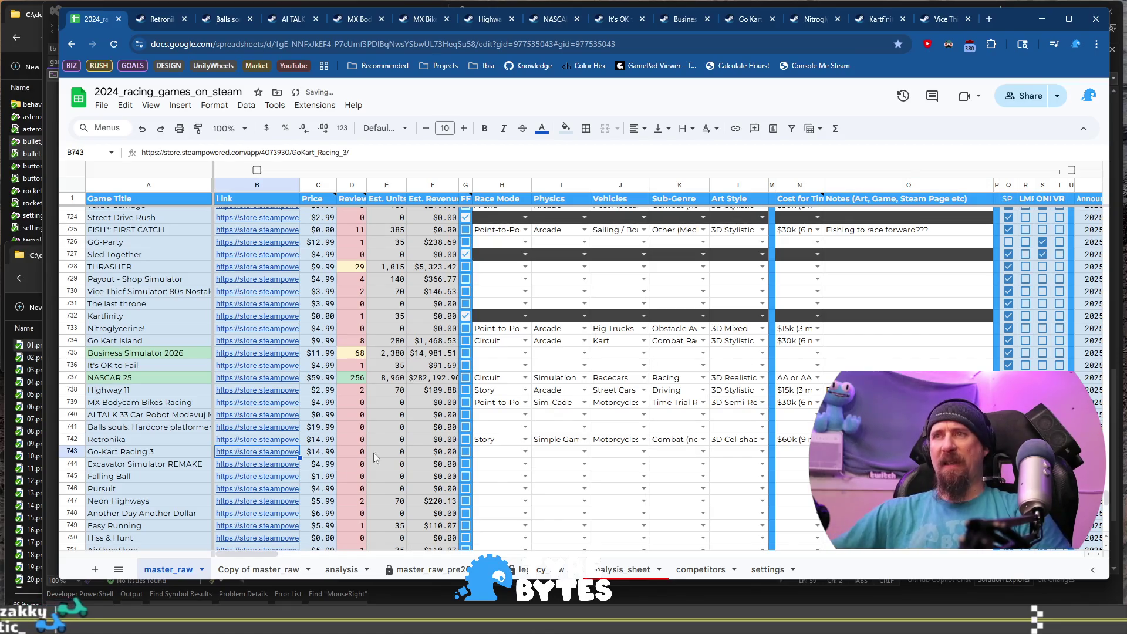
key(Left)
key(Right)
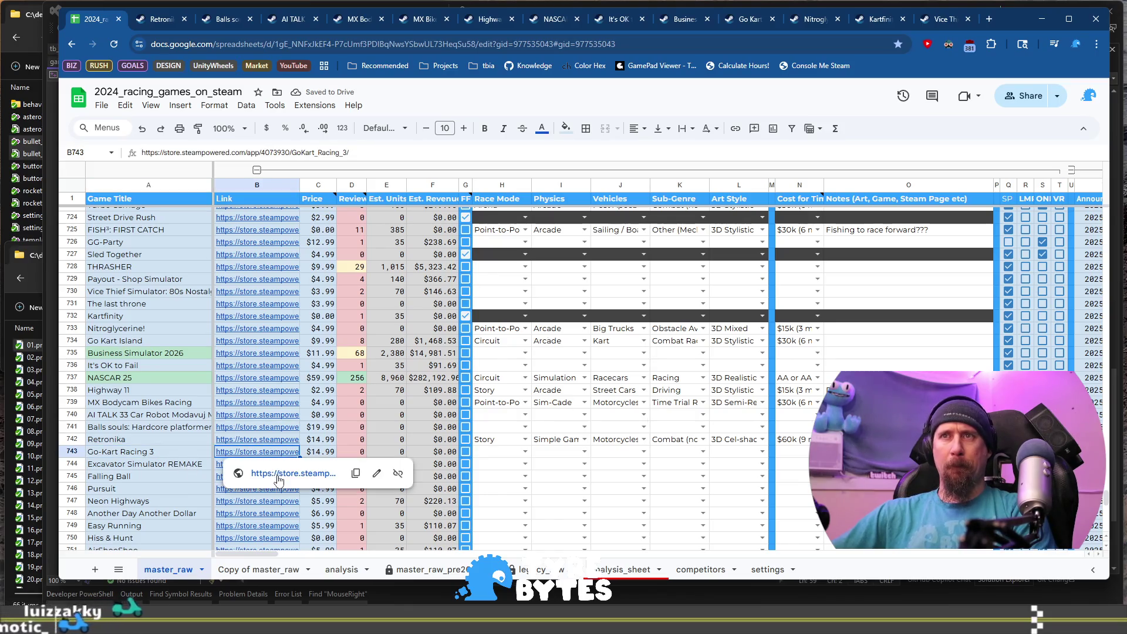
Open Go-Kart Racing 3's Steam page and browse through all its screenshots.
click(279, 476)
scroll(446, 343, down, 3)
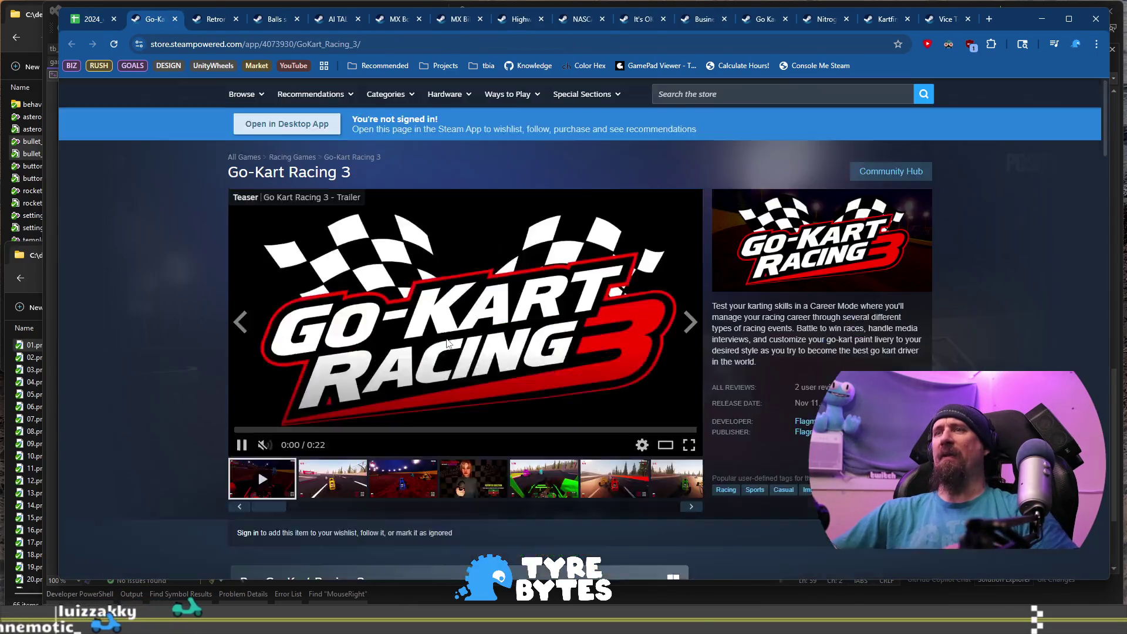
scroll(381, 411, up, 2)
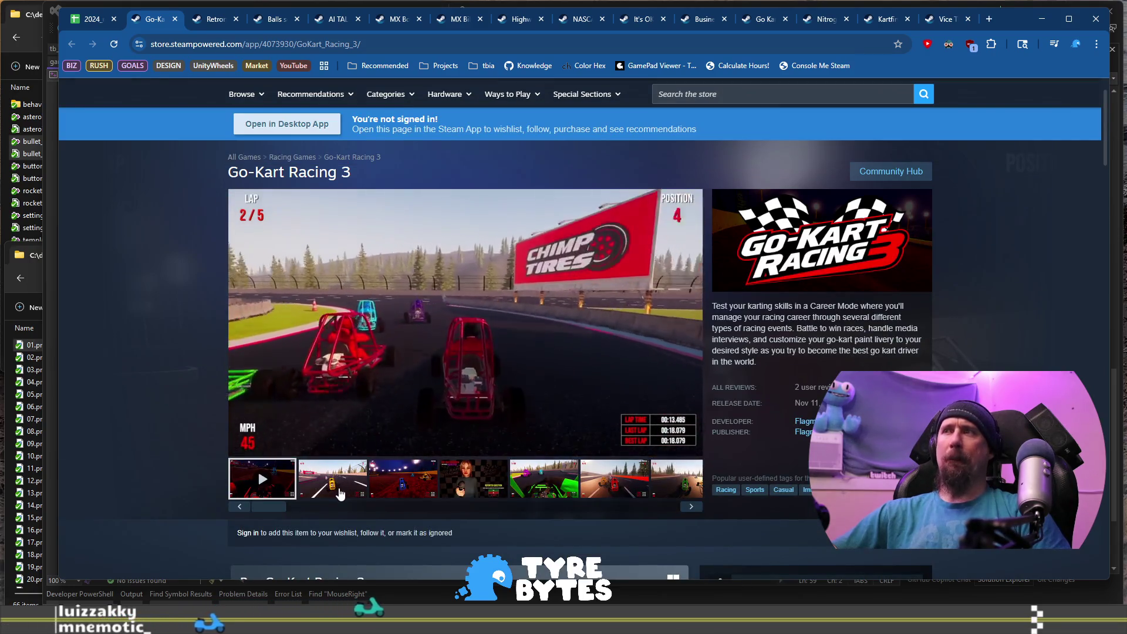
click(339, 493)
click(402, 490)
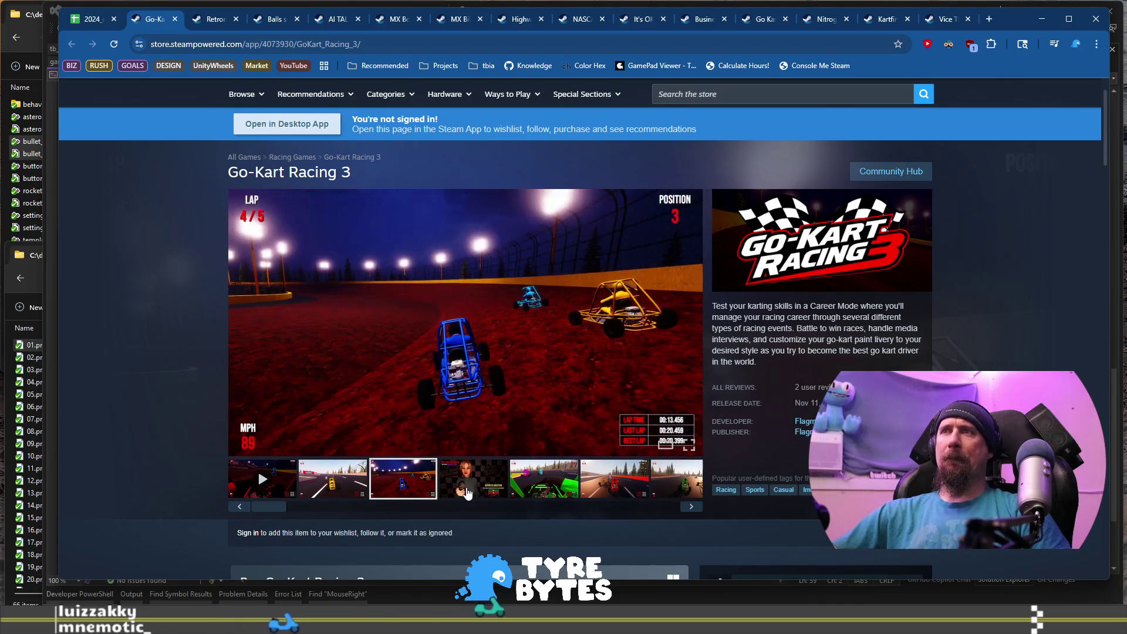
click(468, 493)
click(546, 481)
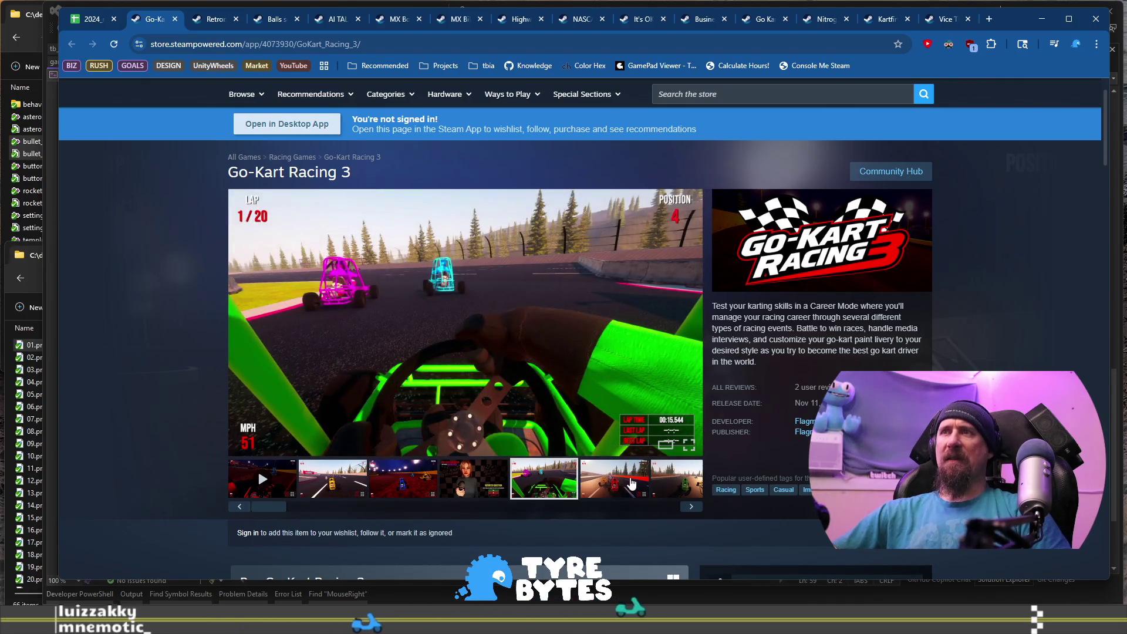
click(631, 482)
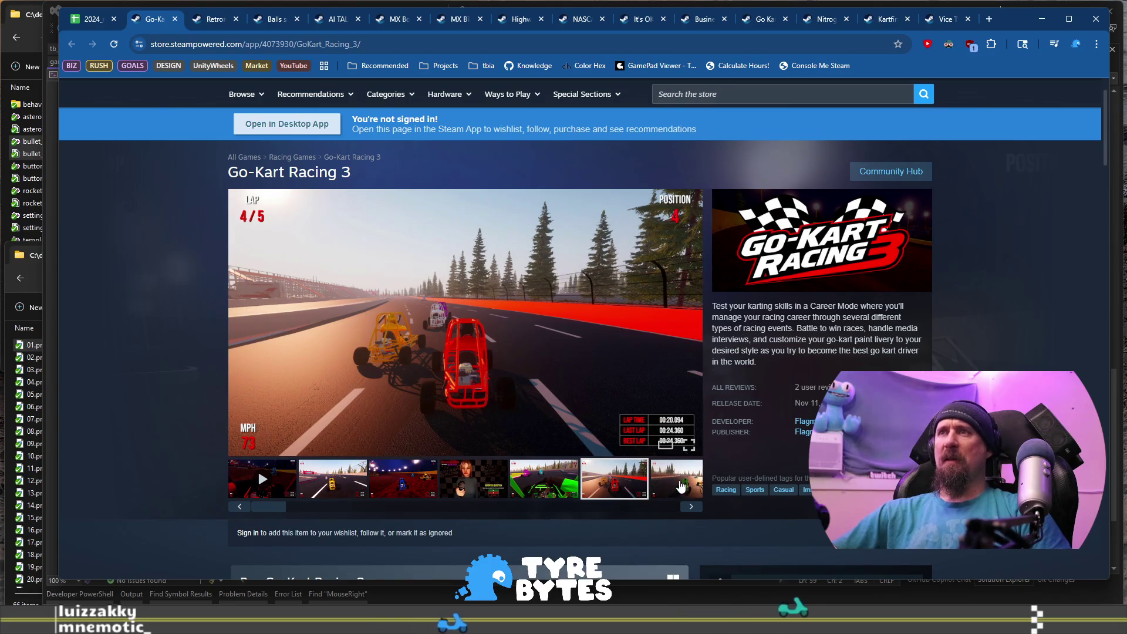
click(685, 486)
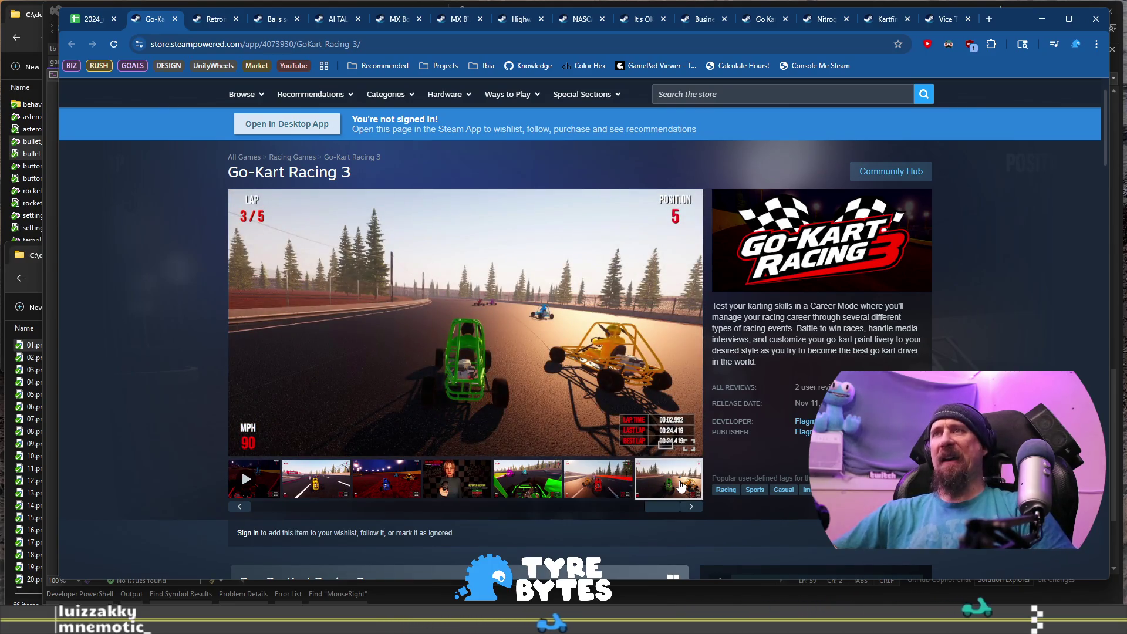
drag(661, 506, 267, 505)
Watch the Go-Kart Racing 3 trailer, then go back to the racing games spreadsheet.
click(273, 480)
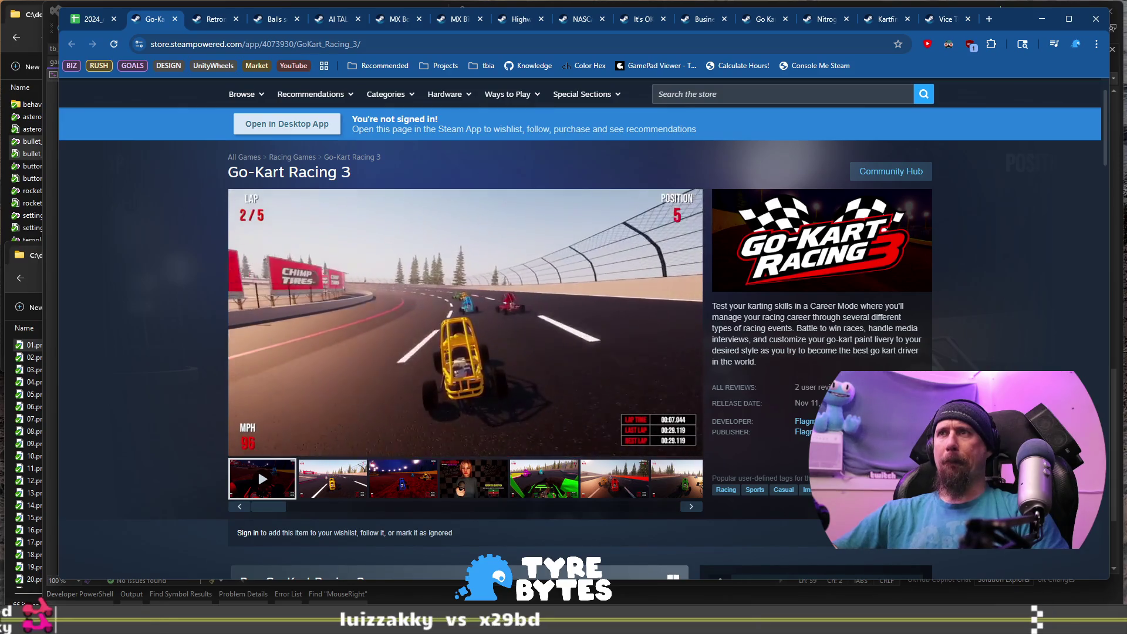
scroll(819, 375, down, 4)
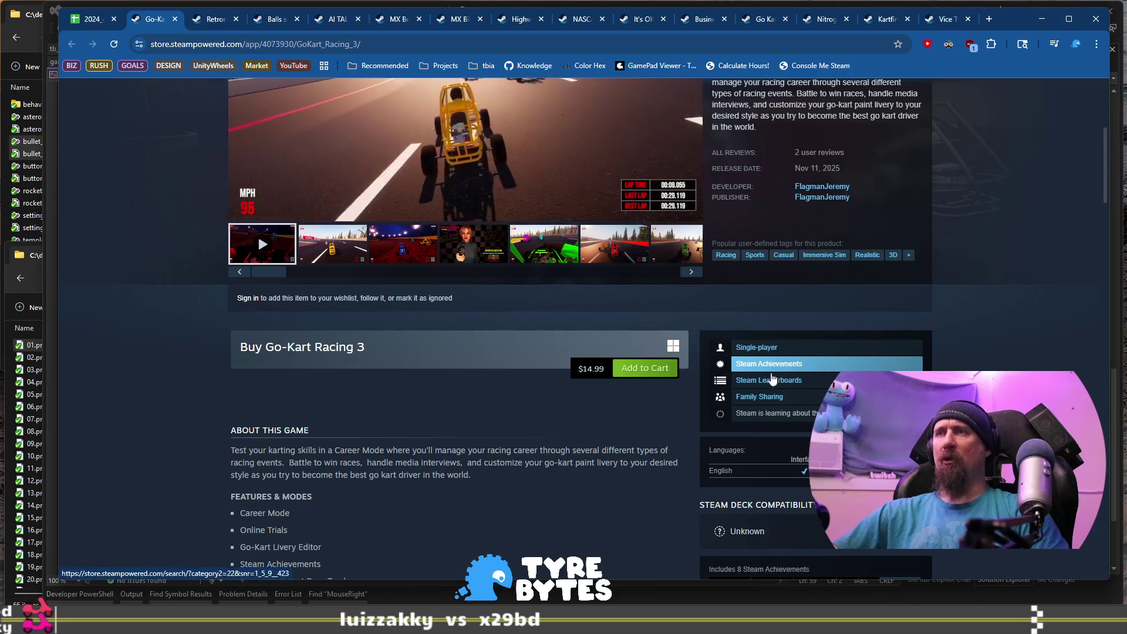
scroll(326, 431, up, 5)
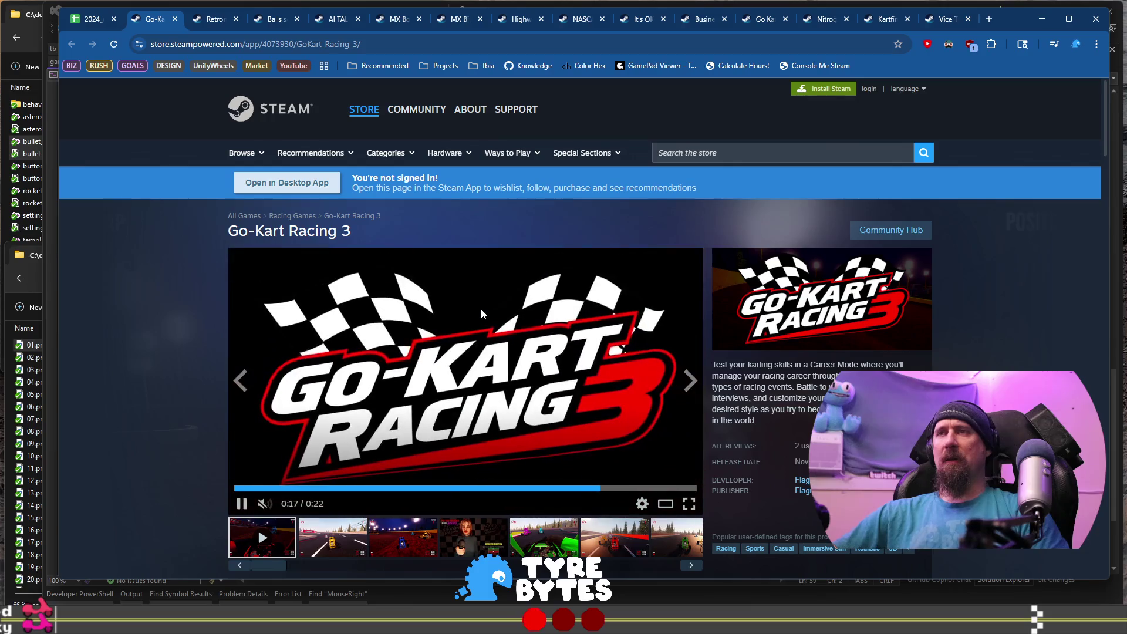
click(95, 26)
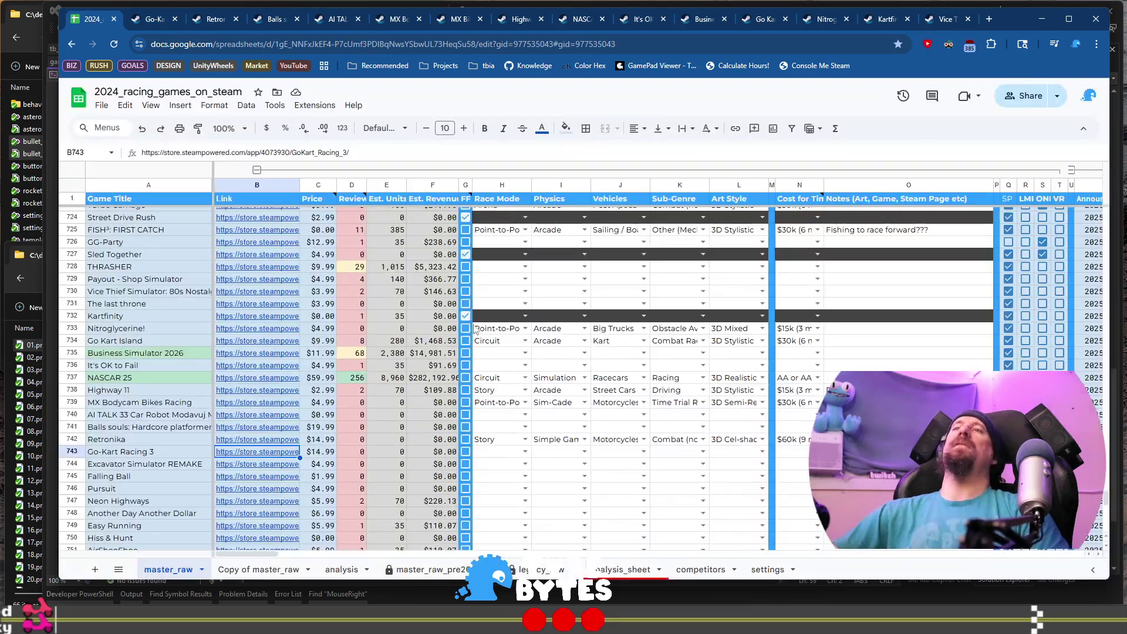
Set Go-Kart Racing 3's Race Mode to Circuit and Physics to Arcade in row 743.
click(502, 451)
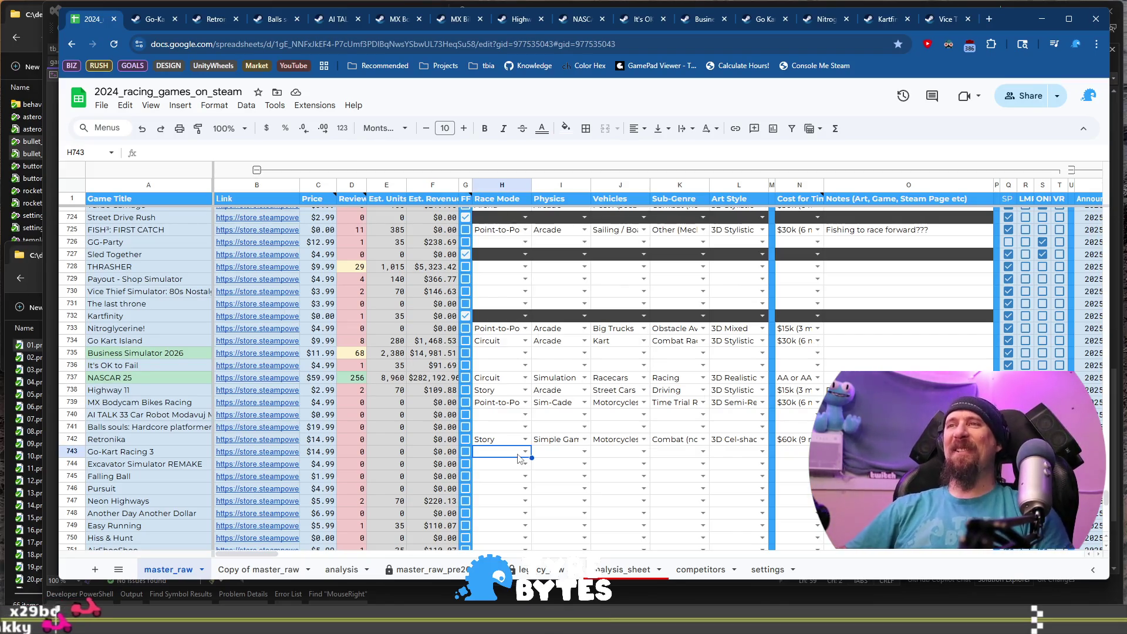
click(519, 453)
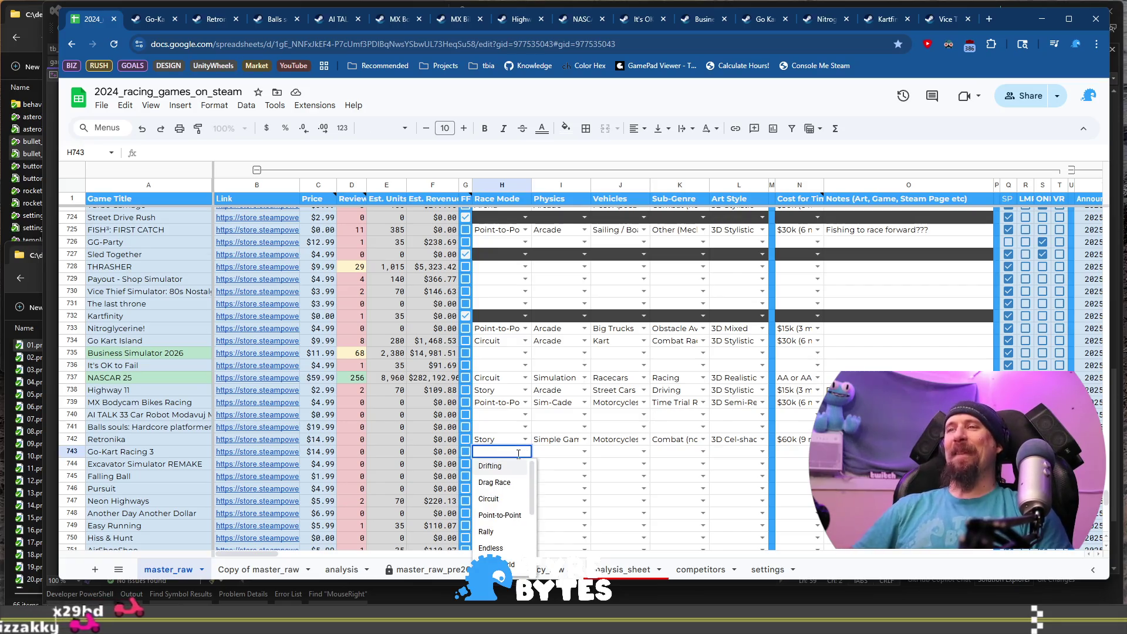
key(Down)
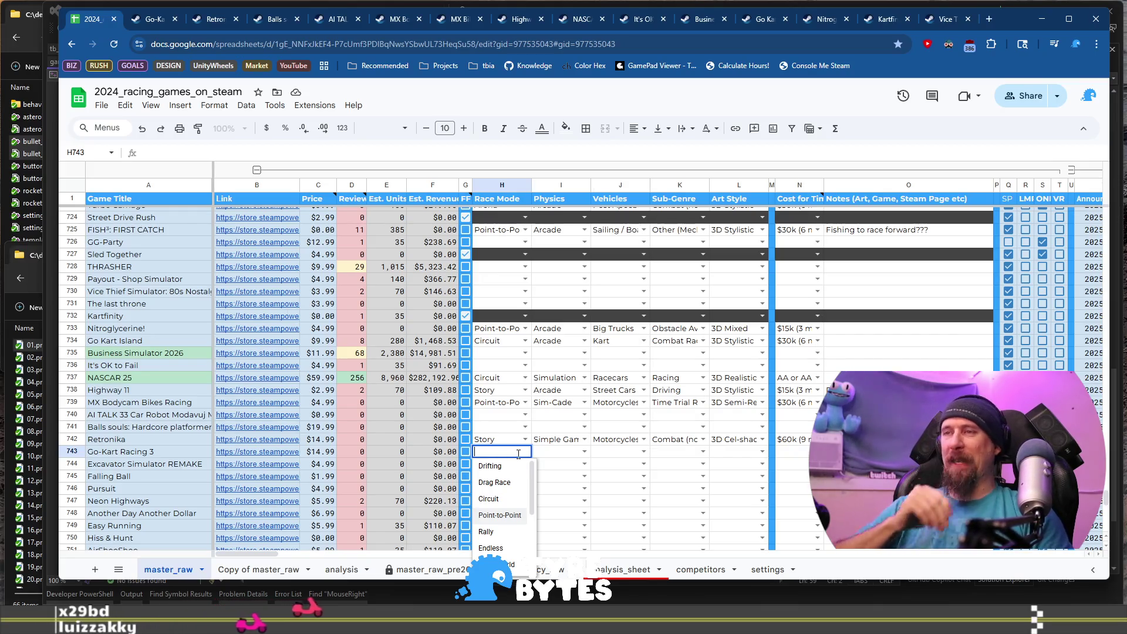
key(Up)
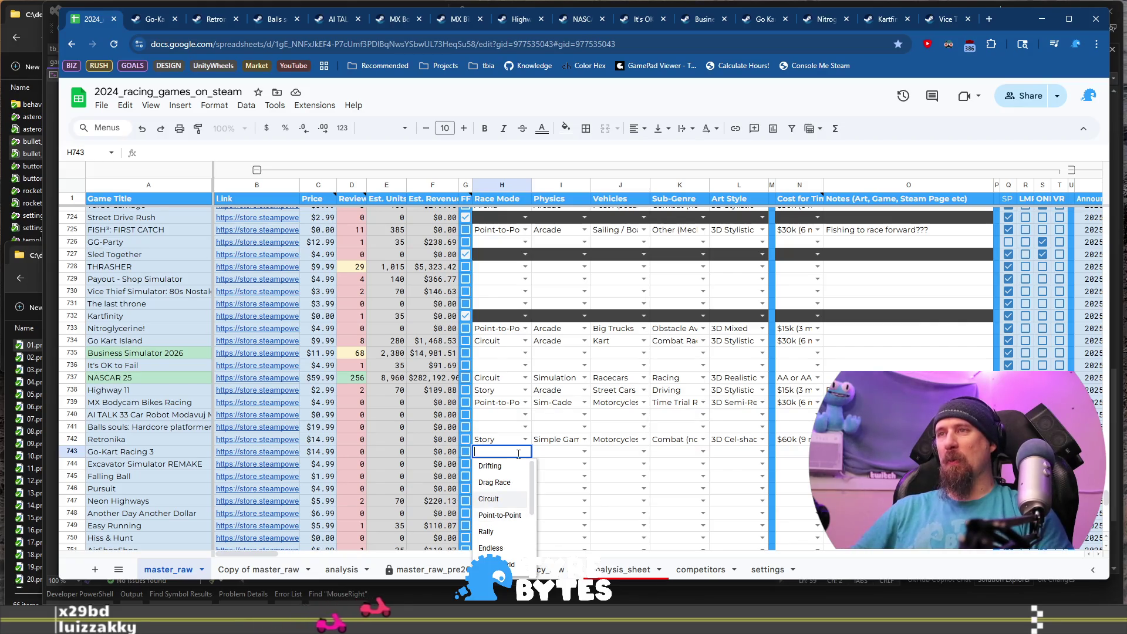
key(Tab)
key(Return)
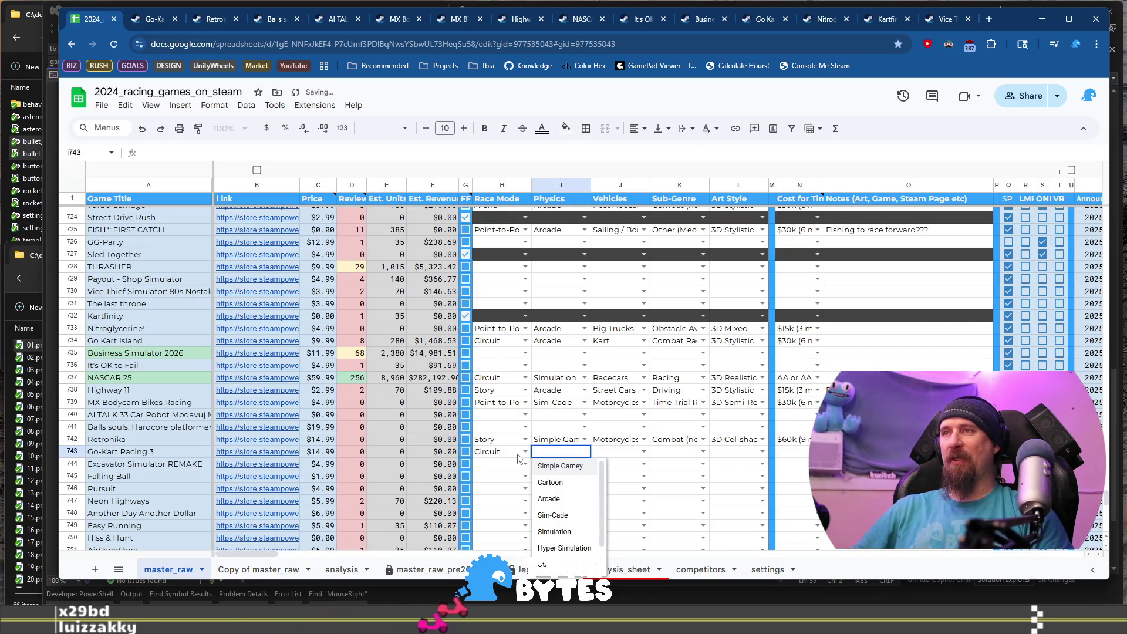
key(Down)
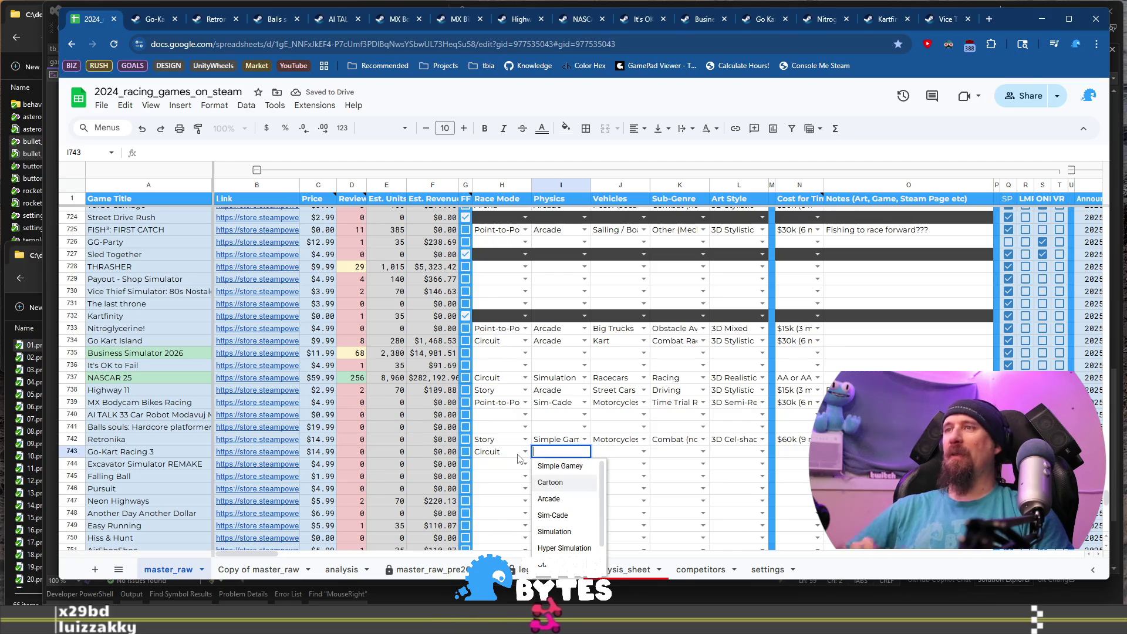
key(Down)
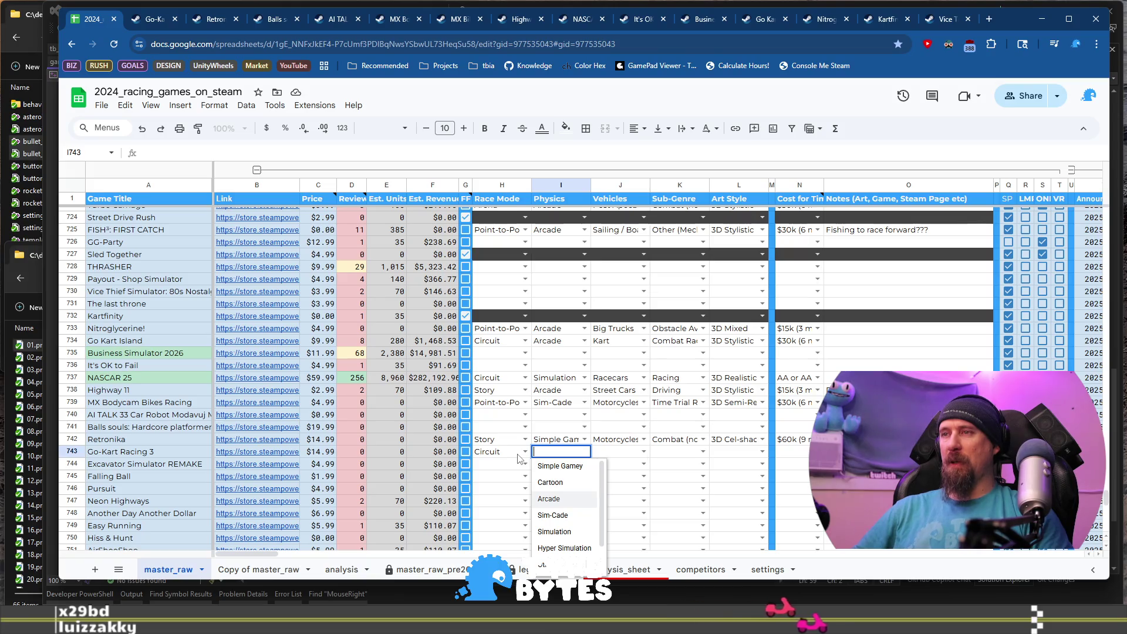
key(Tab)
Set the Vehicles column for Go-Kart Racing 3 to Racecars.
key(Return)
key(Down)
key(Down)
key(Down)
key(Down)
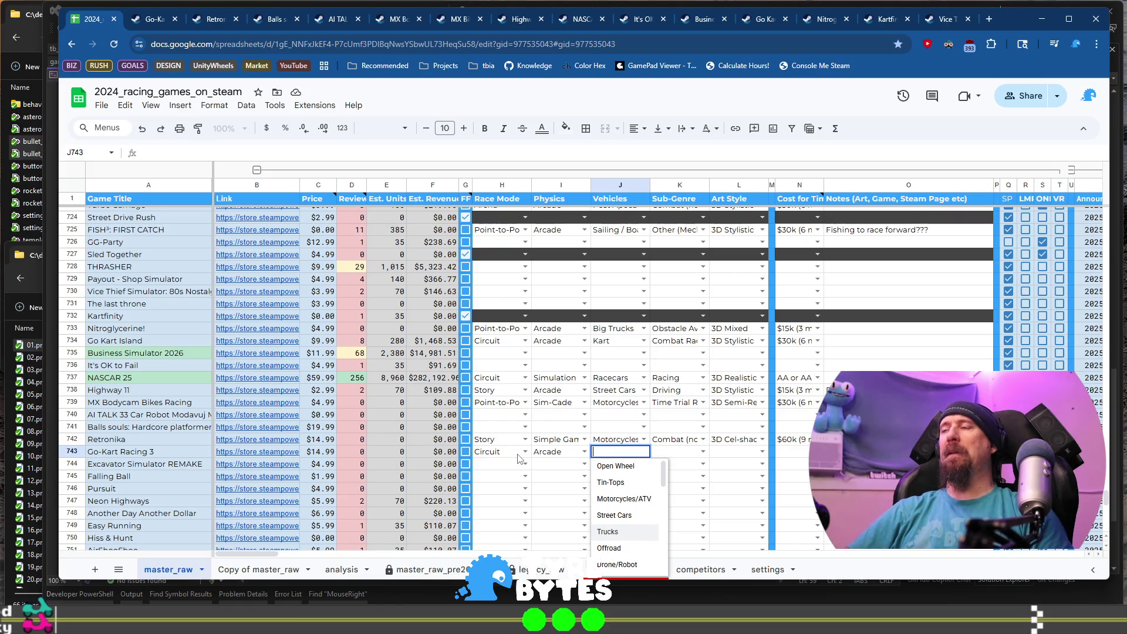
key(Down)
key(Down)
key(Down)
key(Down)
key(Down)
key(Down)
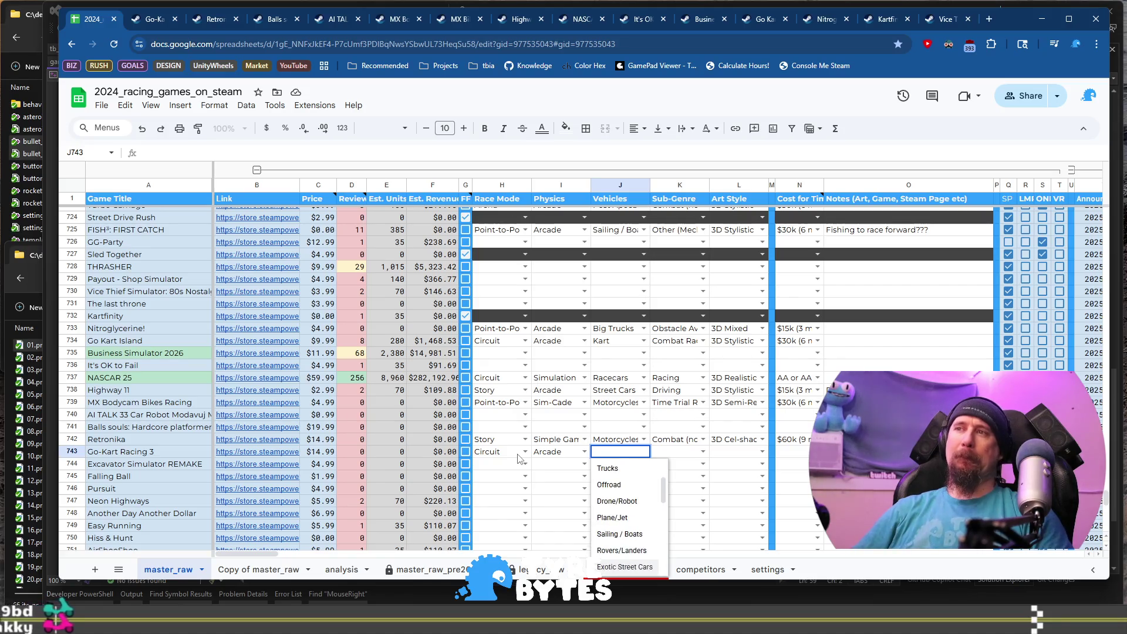
key(Down)
key(Down)
key(Down)
key(Down)
key(Down)
key(Down)
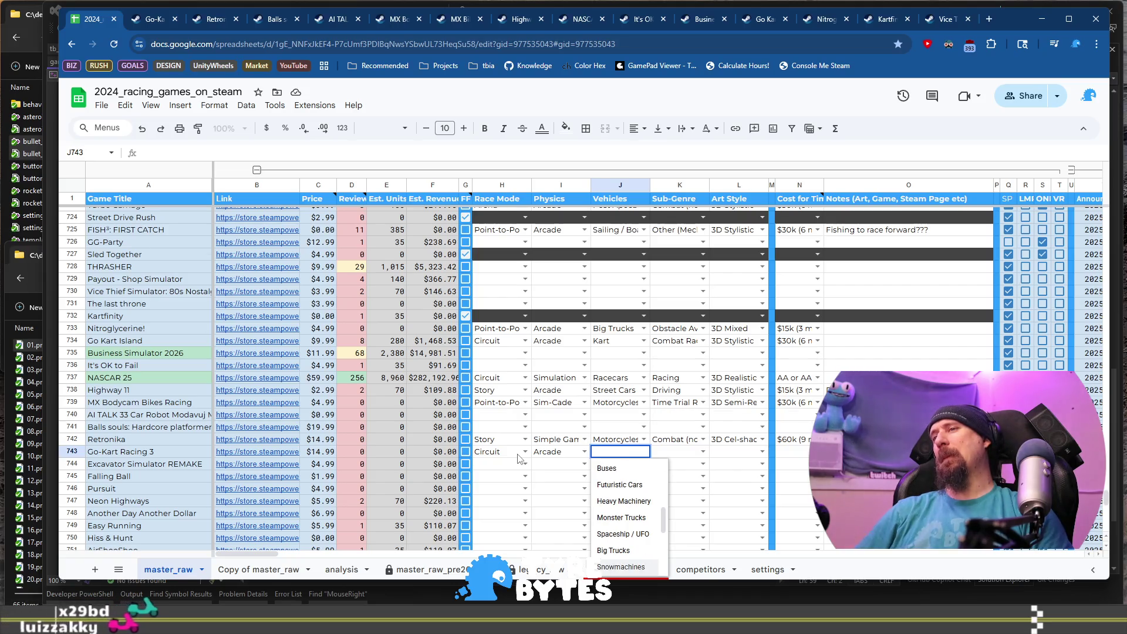
key(Up)
key(Up)
key(Up)
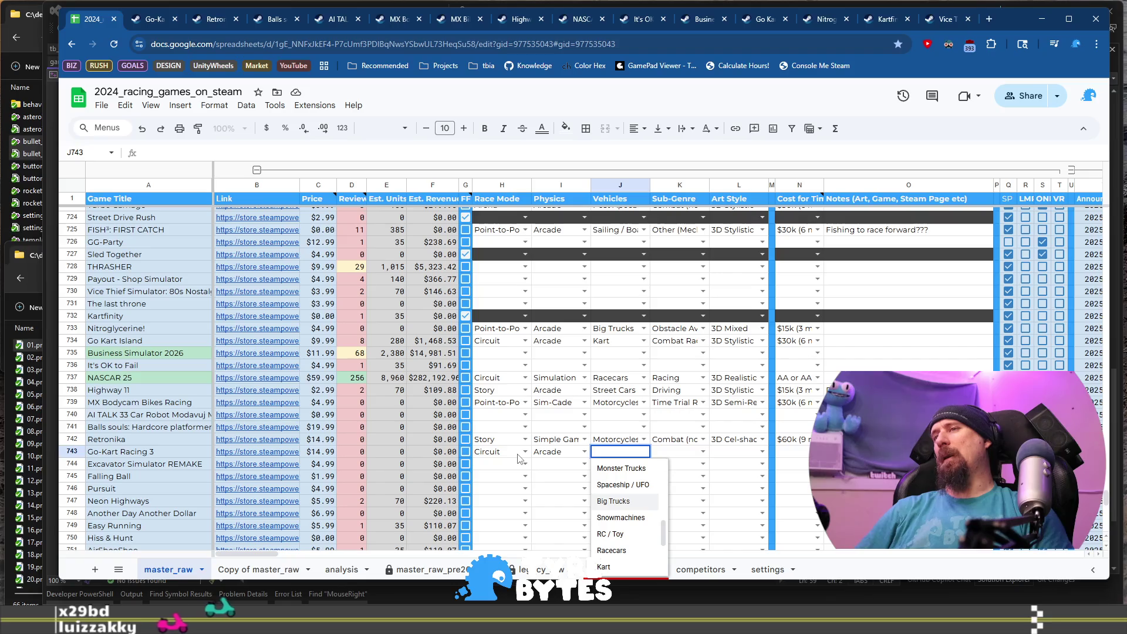
key(Down)
key(Down)
key(Down)
key(Return)
key(Tab)
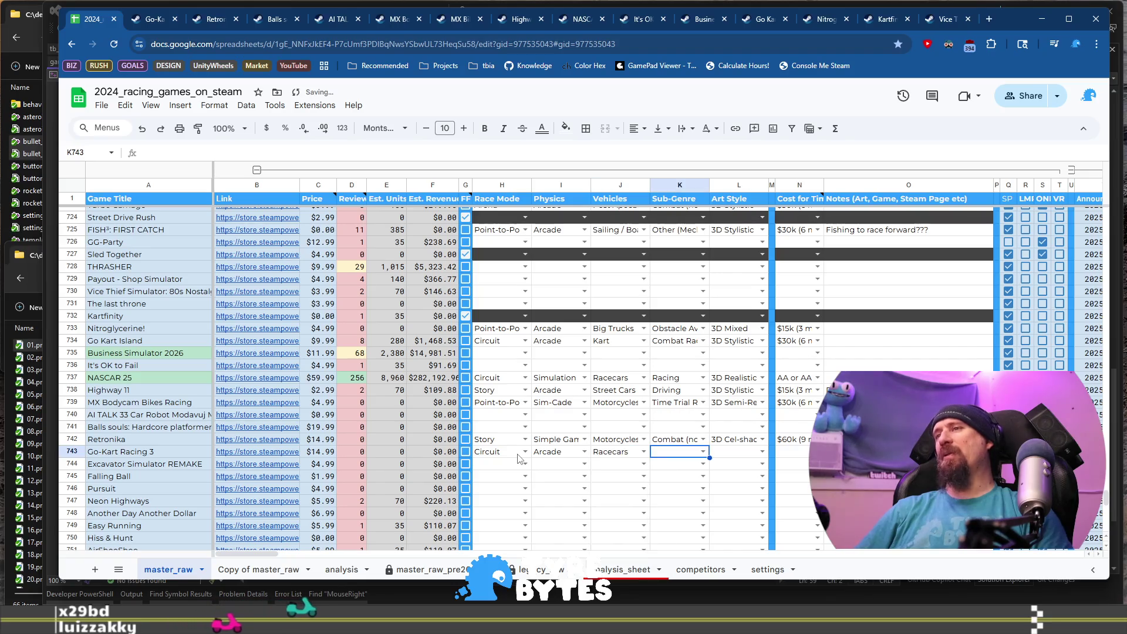
Set the Sub-Genre for Go-Kart Racing 3 to Racing.
key(Return)
key(Down)
key(Down)
Set Art Style to 3D Mixed and the cost tier to $15k.
key(Down)
key(Up)
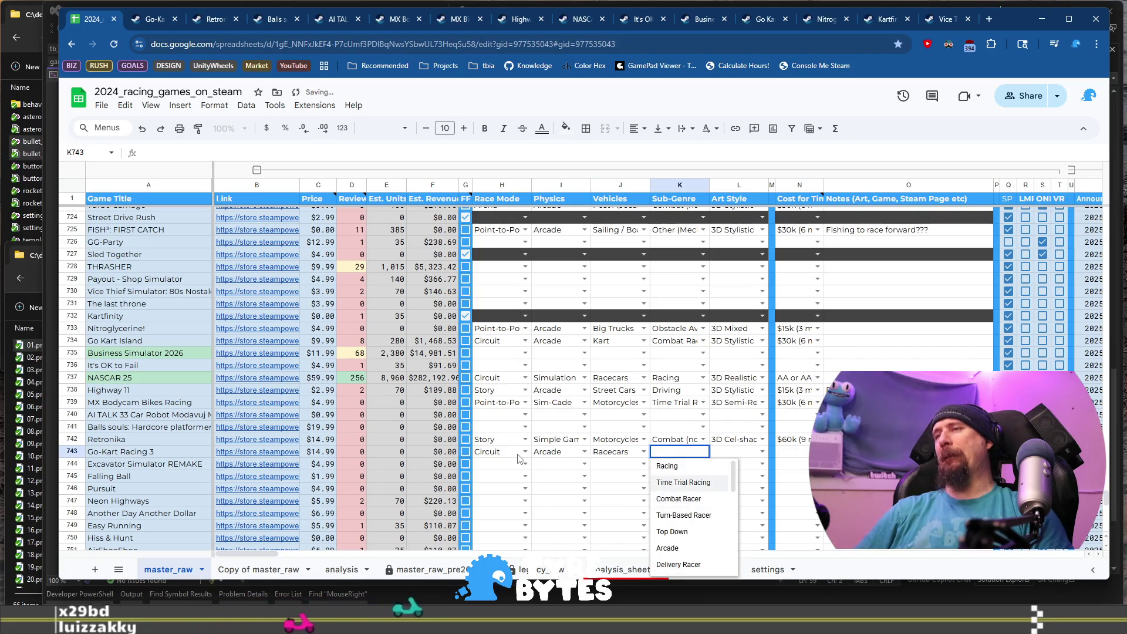
key(Up)
key(Return)
key(Tab)
key(Return)
key(Down)
key(Return)
key(Tab)
key(Tab)
key(Return)
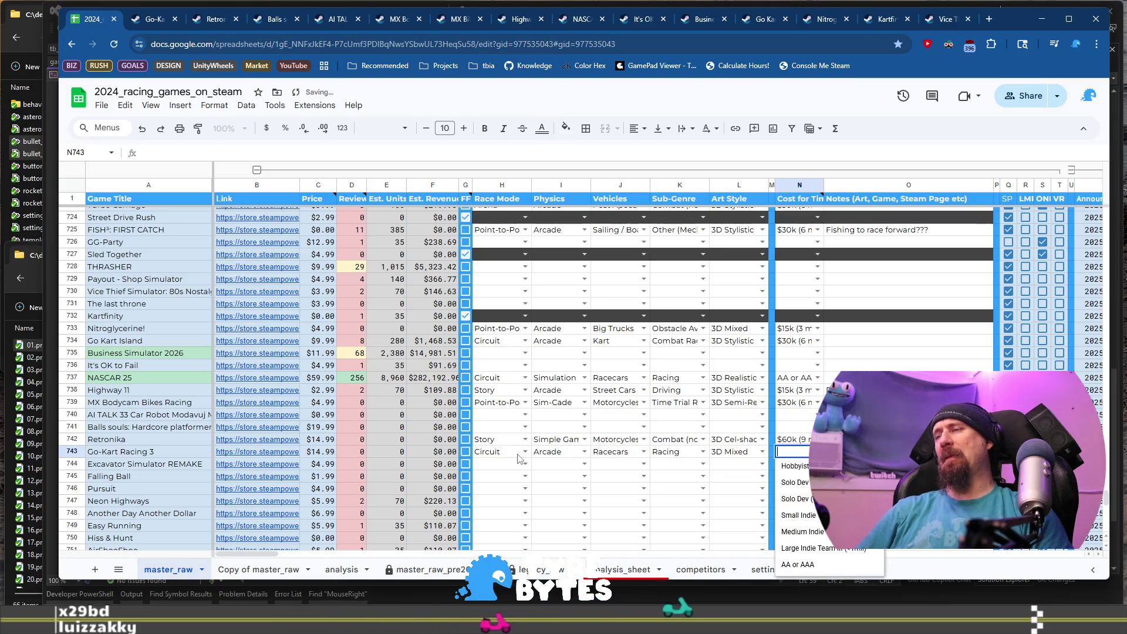
key(Down)
key(Down)
key(Down)
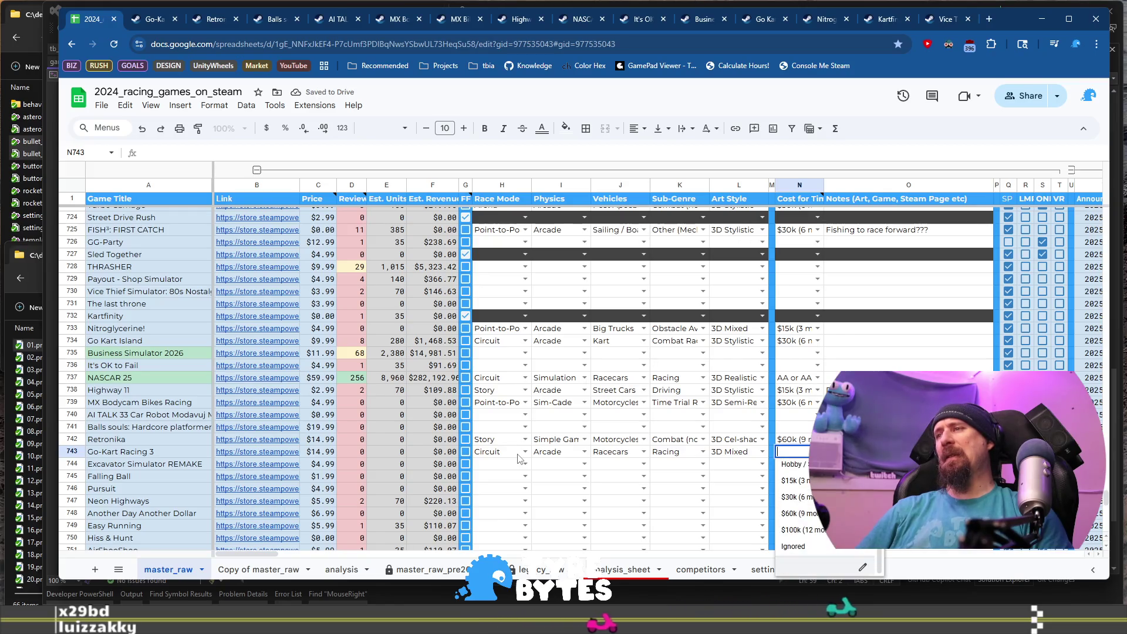
key(Up)
key(Down)
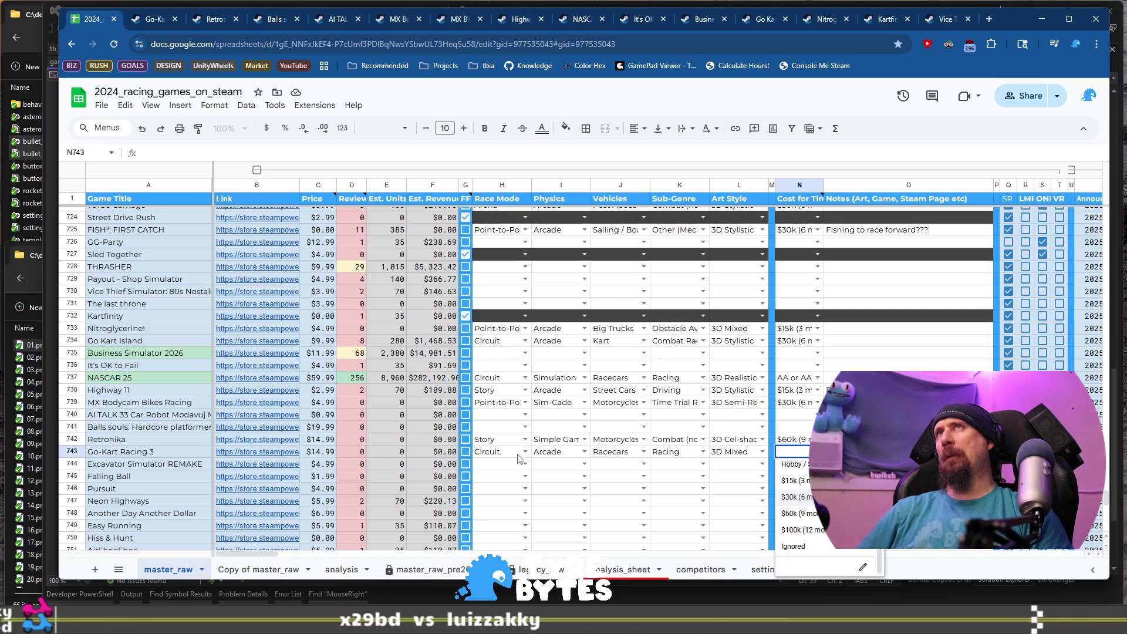
key(Return)
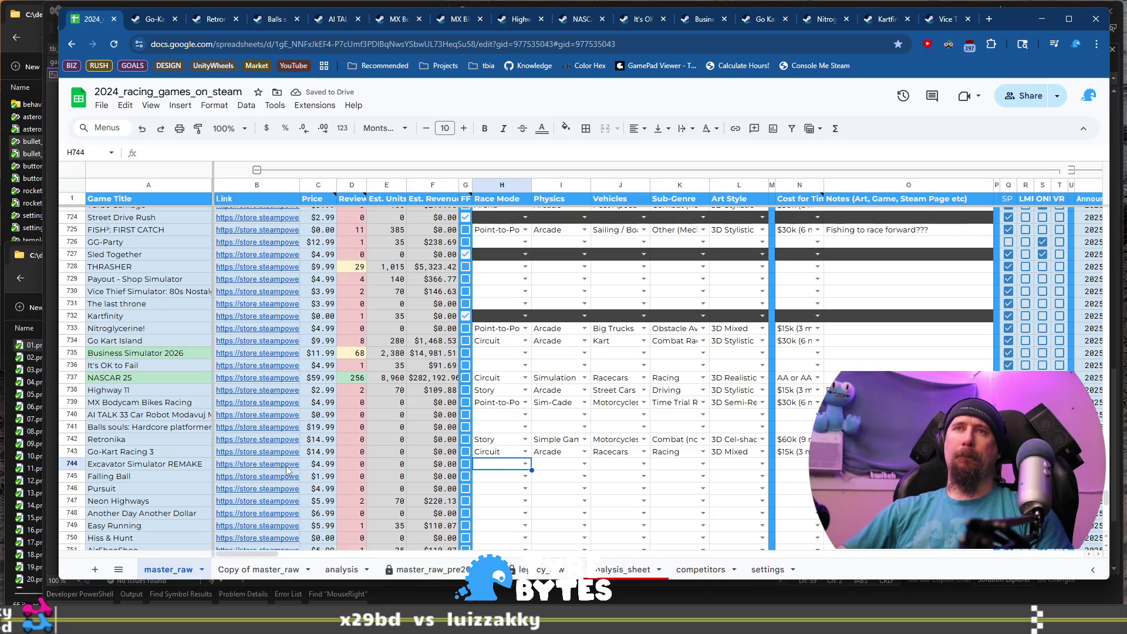
Open Excavator Simulator REMAKE's Steam page from B744 and browse its screenshots.
mouse_move(267, 468)
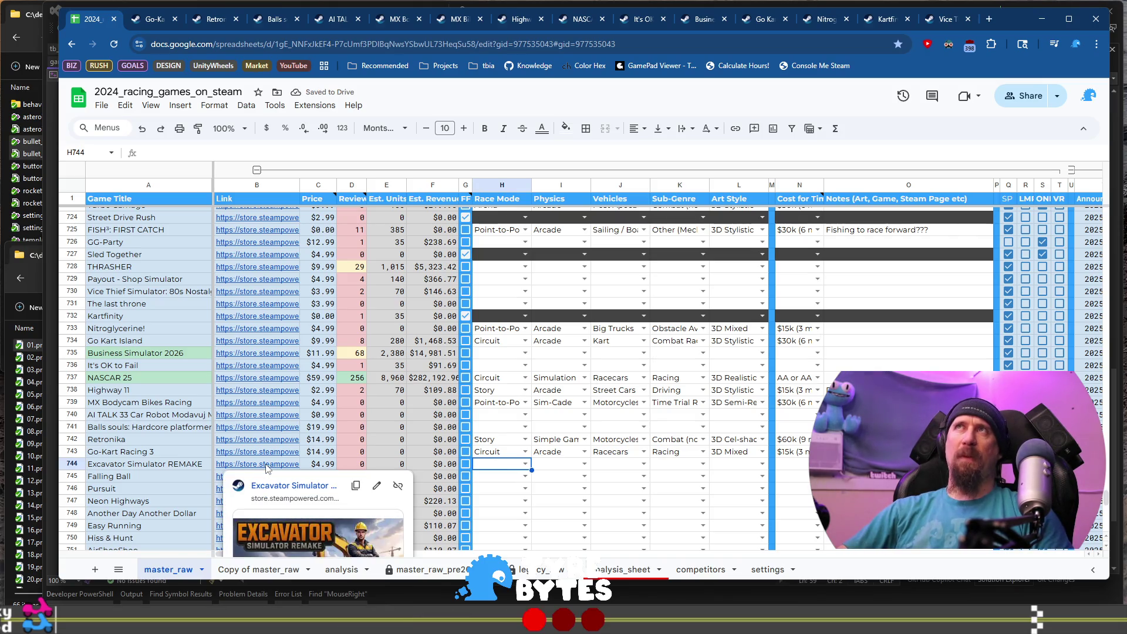
click(267, 463)
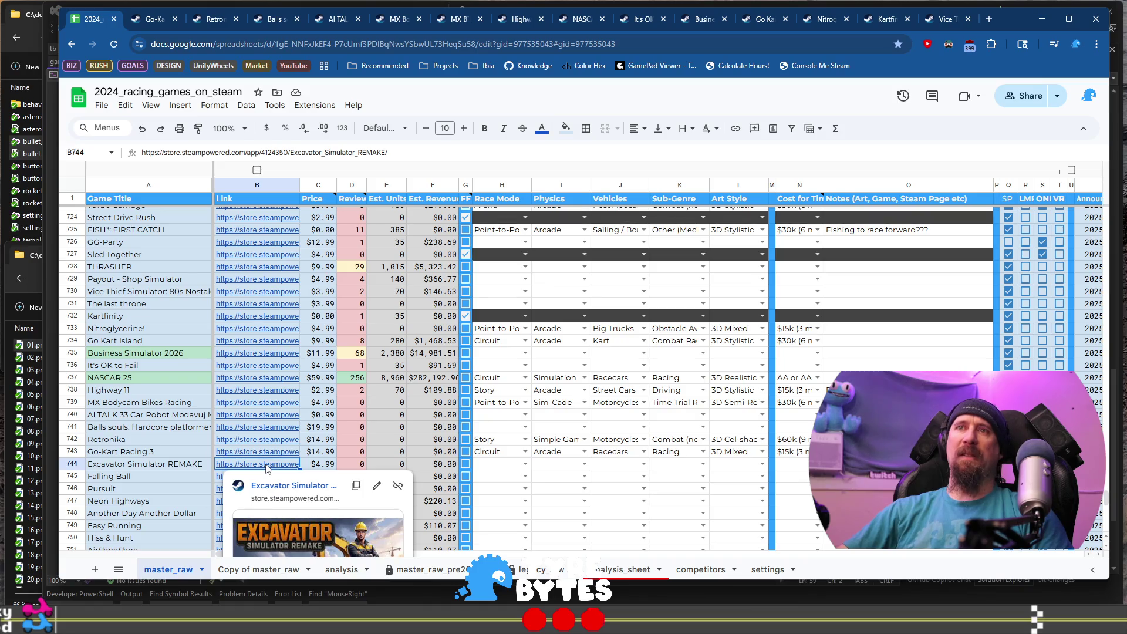
click(275, 485)
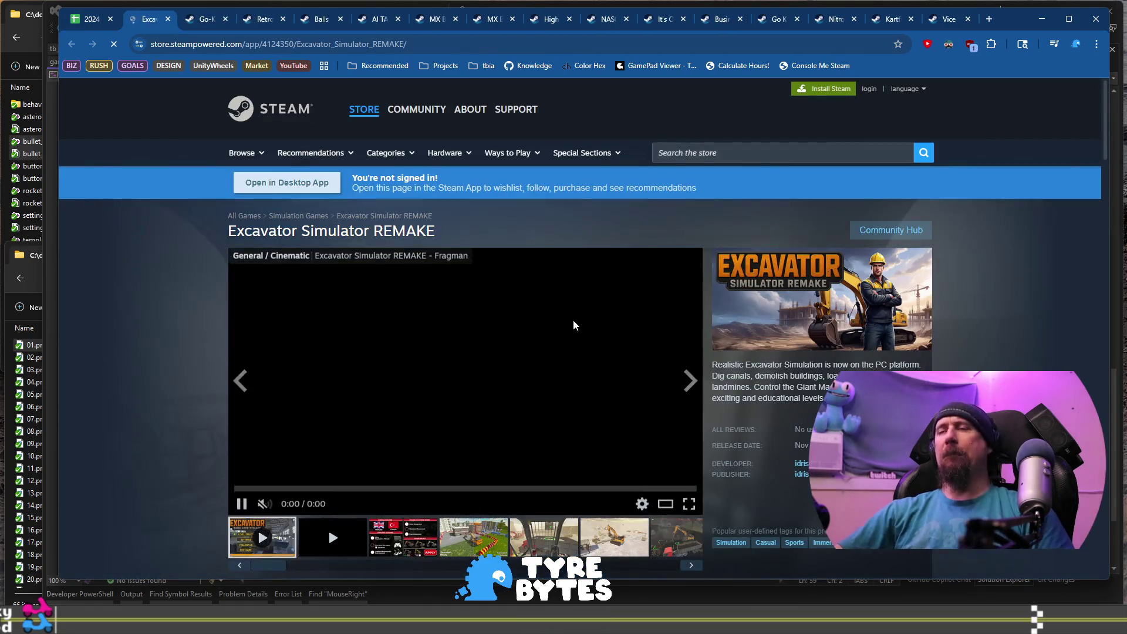
scroll(548, 333, down, 1)
click(473, 478)
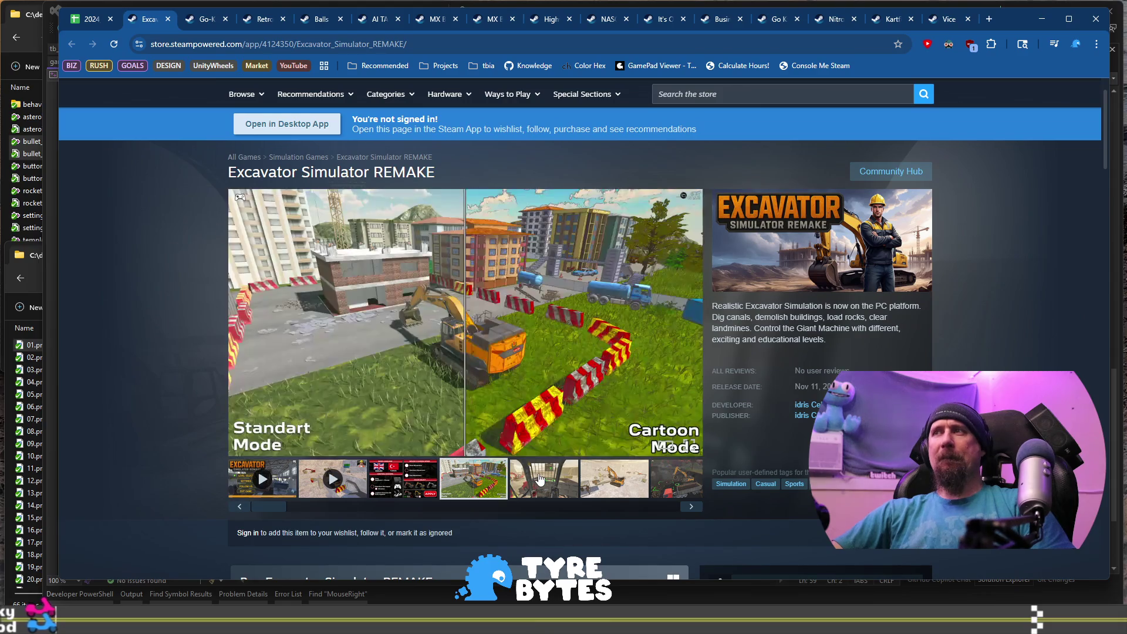
click(540, 478)
click(610, 474)
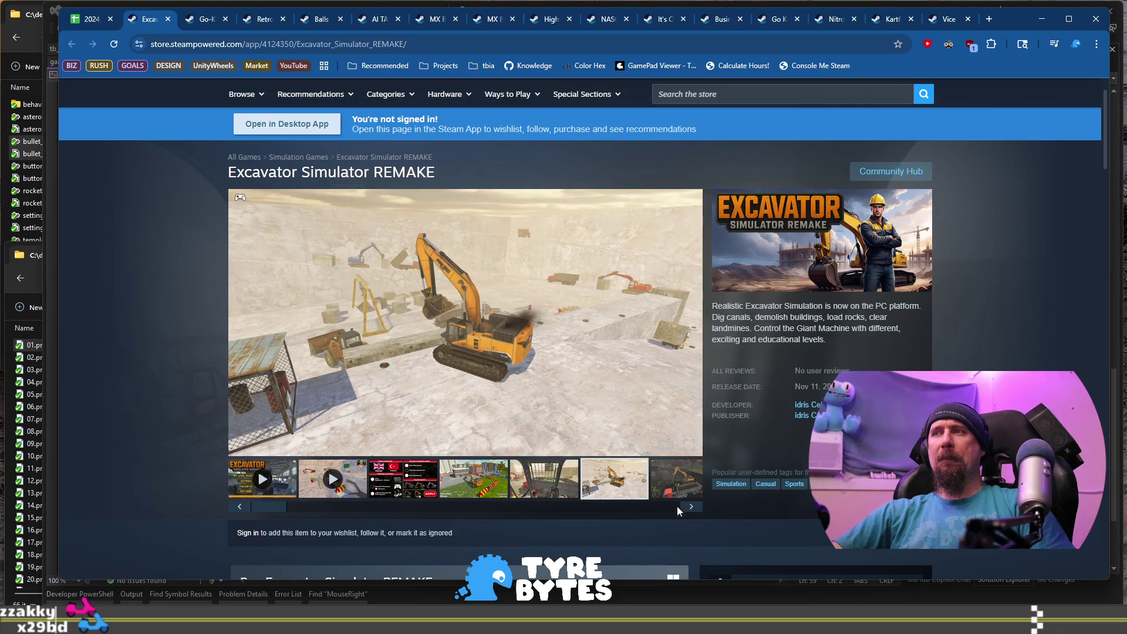
click(692, 507)
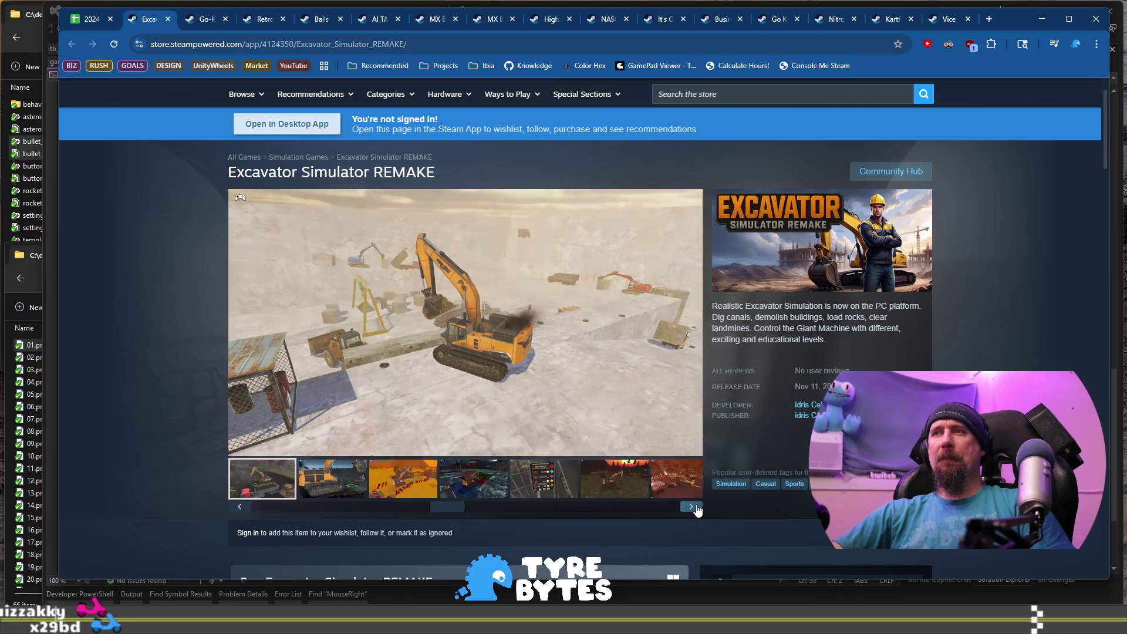
click(693, 507)
click(695, 508)
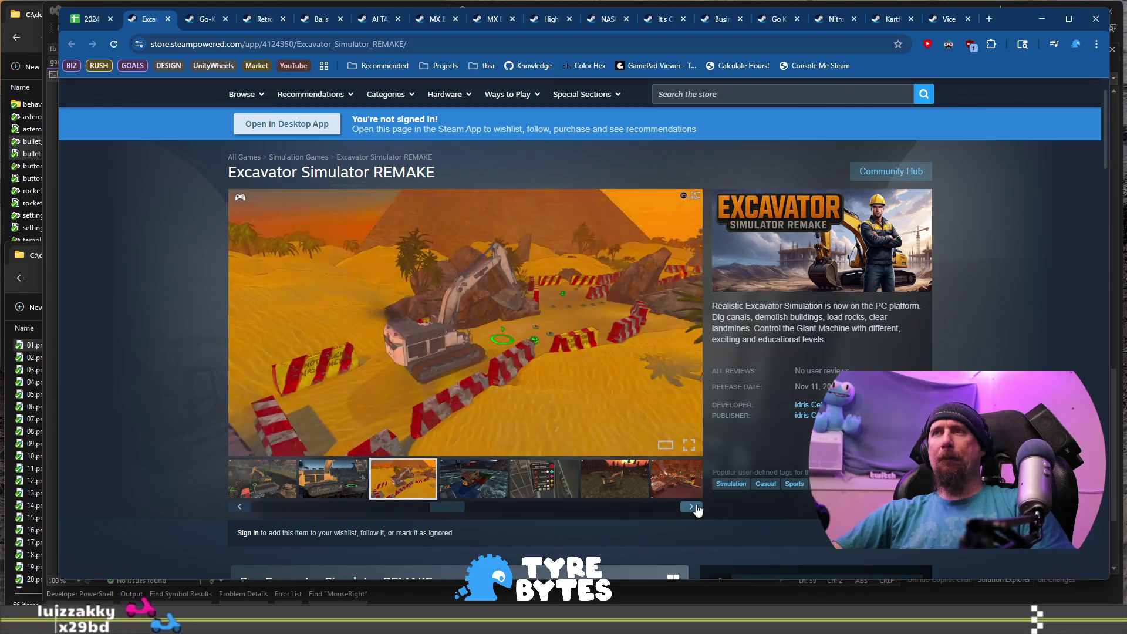
click(696, 507)
click(696, 507)
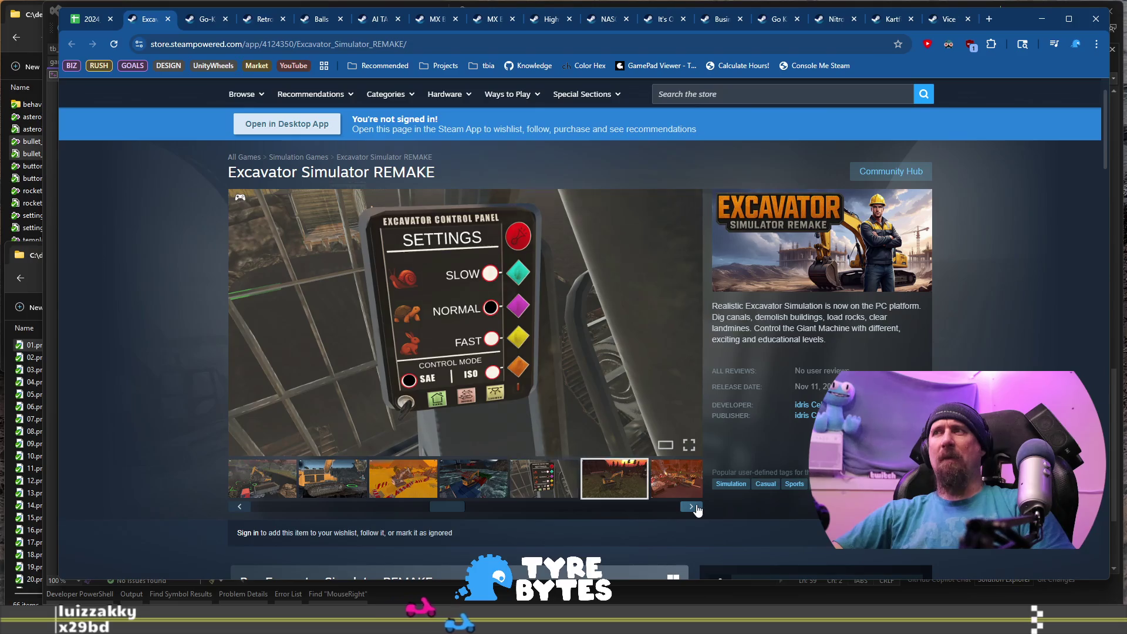
click(696, 508)
Check the publisher's other games, return to the Excavator page, then go back to the spreadsheet.
click(802, 414)
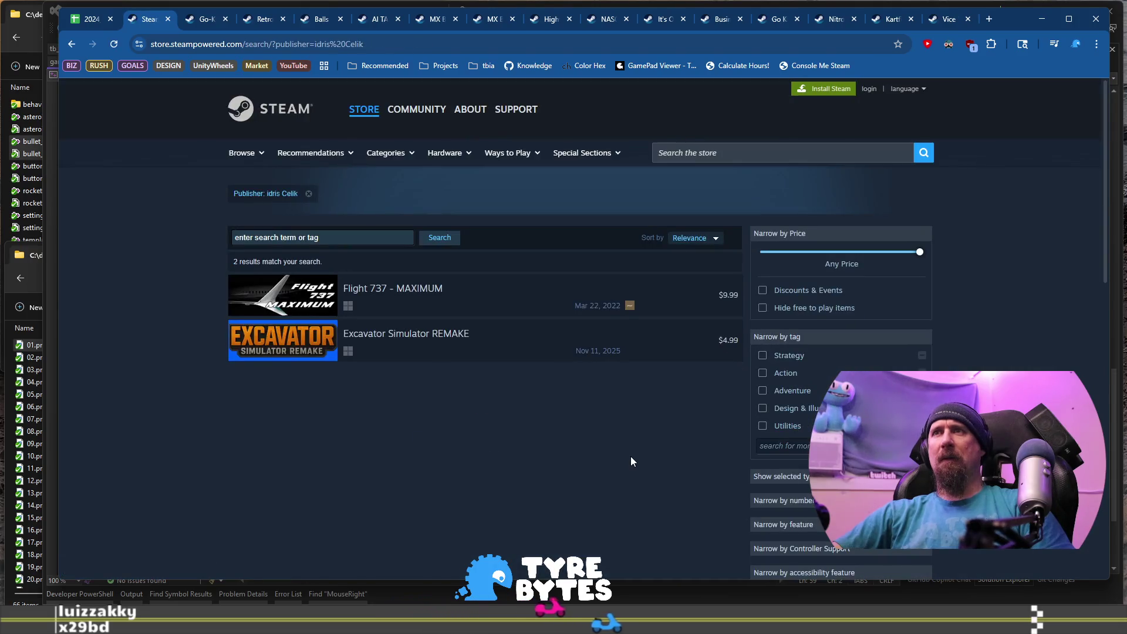
right_click(71, 45)
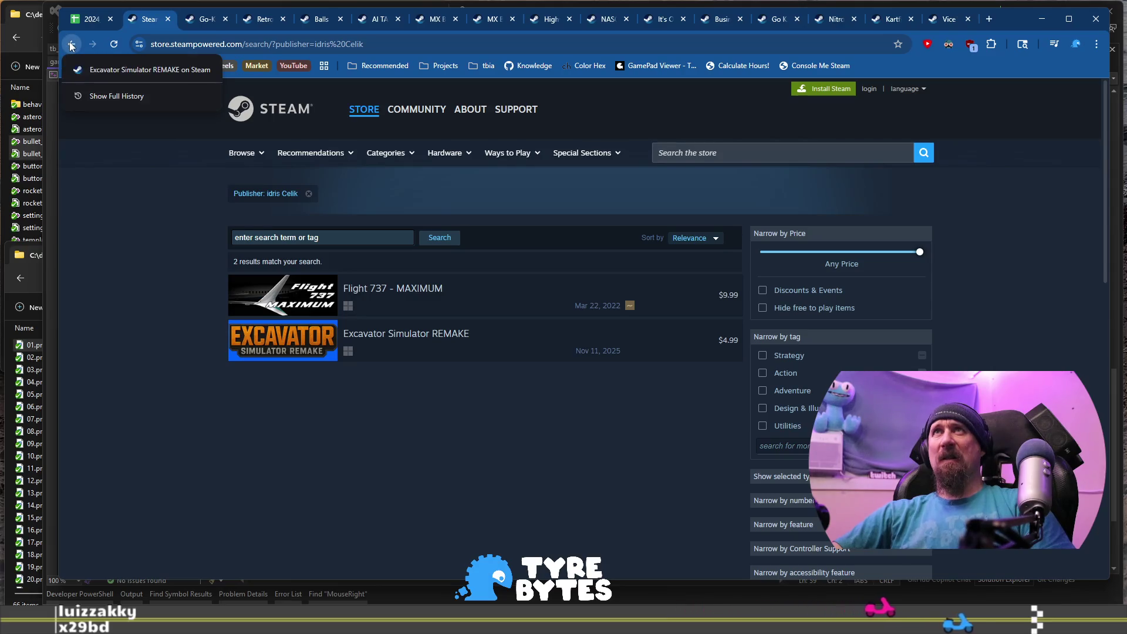
click(99, 172)
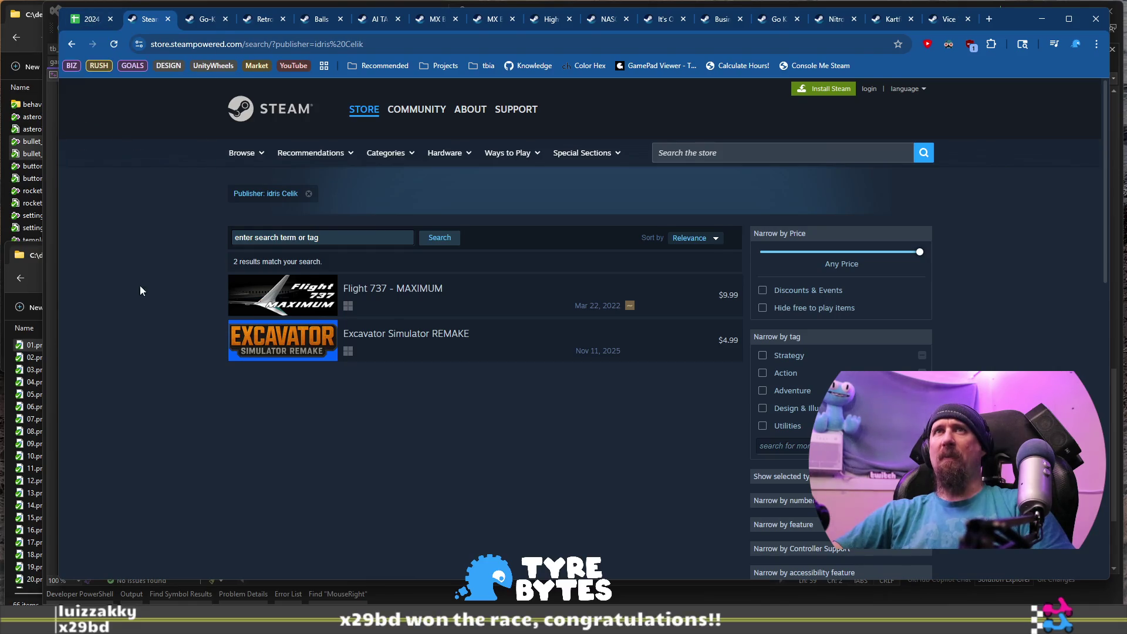
click(72, 44)
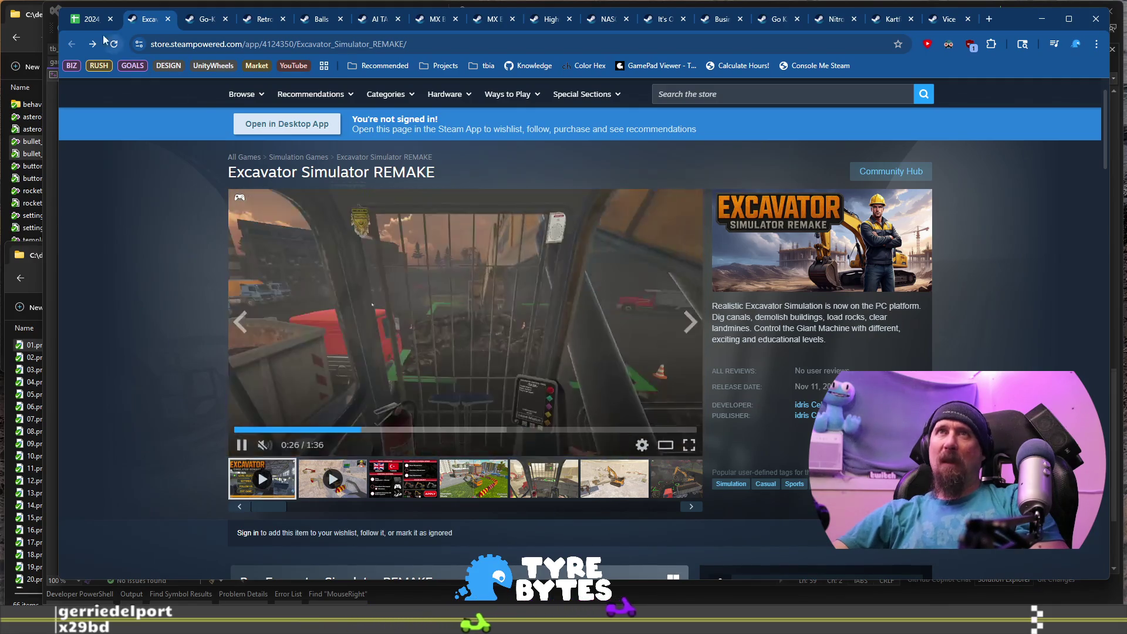
click(91, 18)
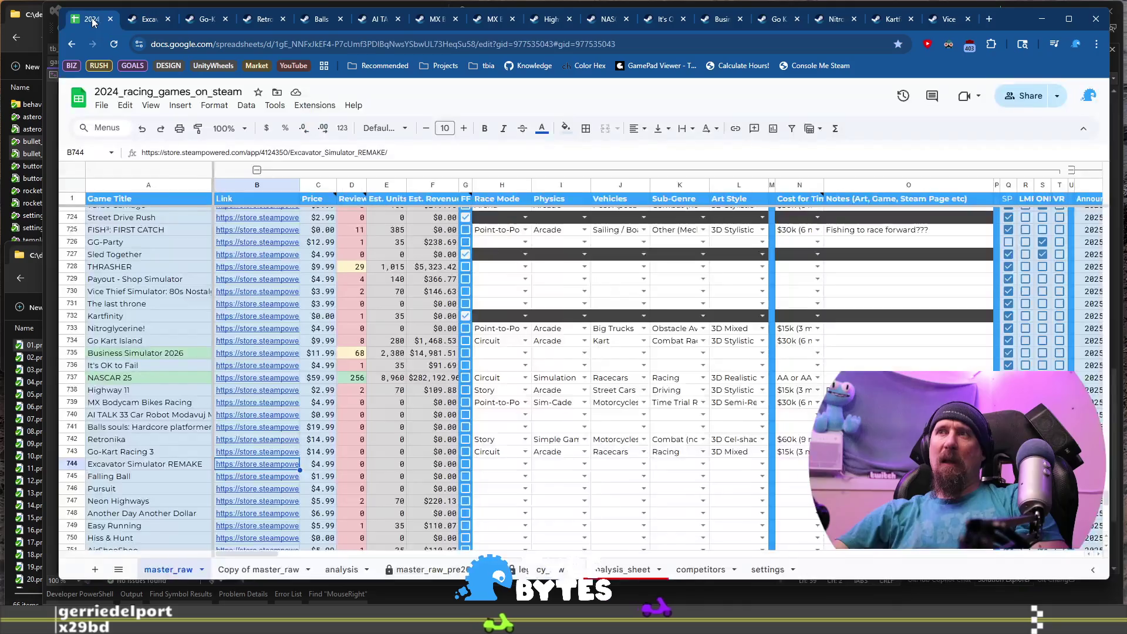
Flag Excavator Simulator REMAKE as TRUE in the FF column, then open Falling Ball's Steam page.
click(466, 464)
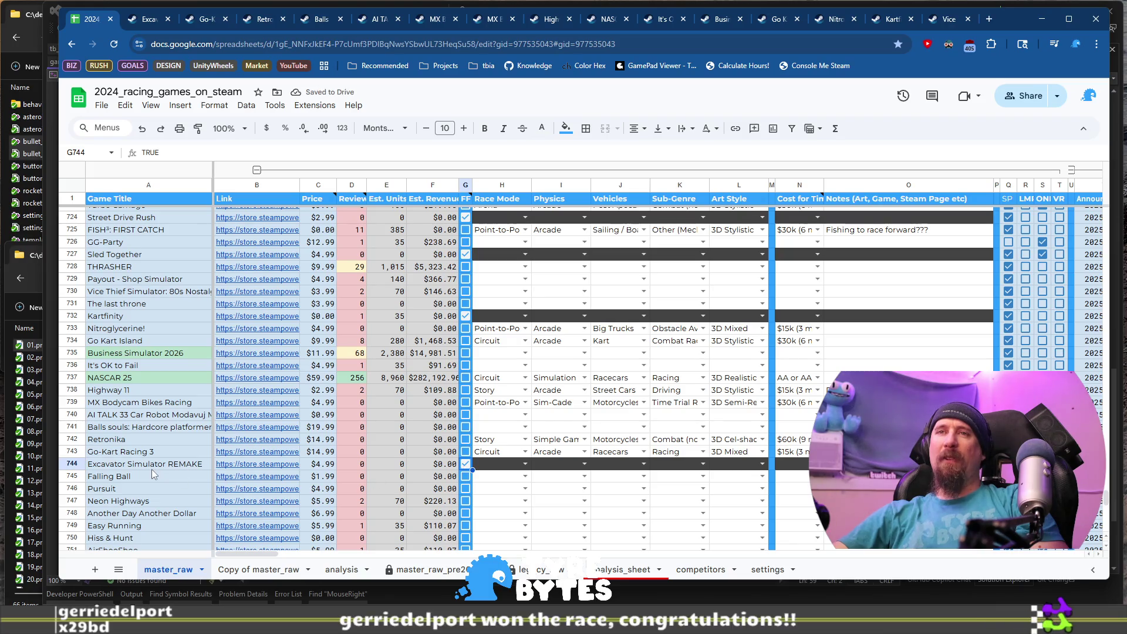
scroll(150, 474, down, 1)
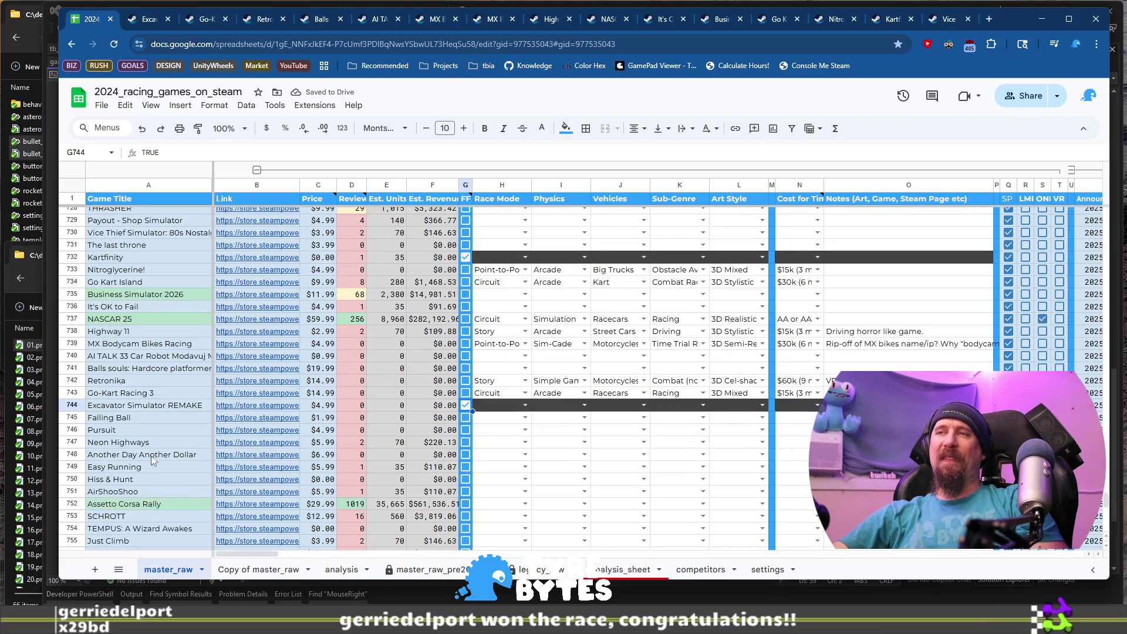
click(151, 415)
click(243, 419)
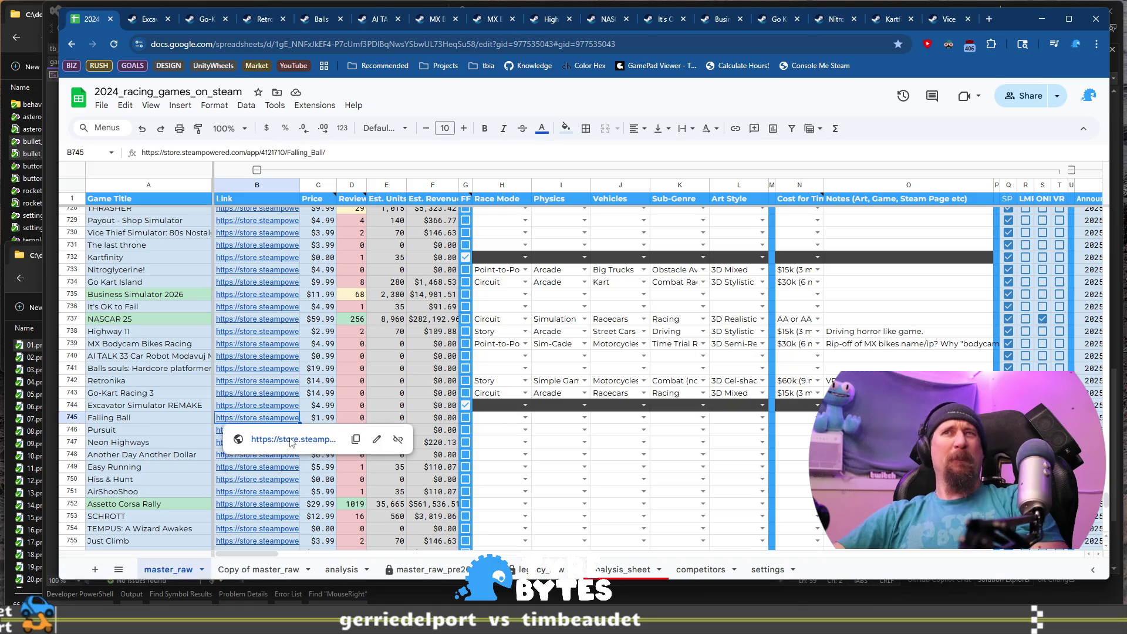
click(292, 440)
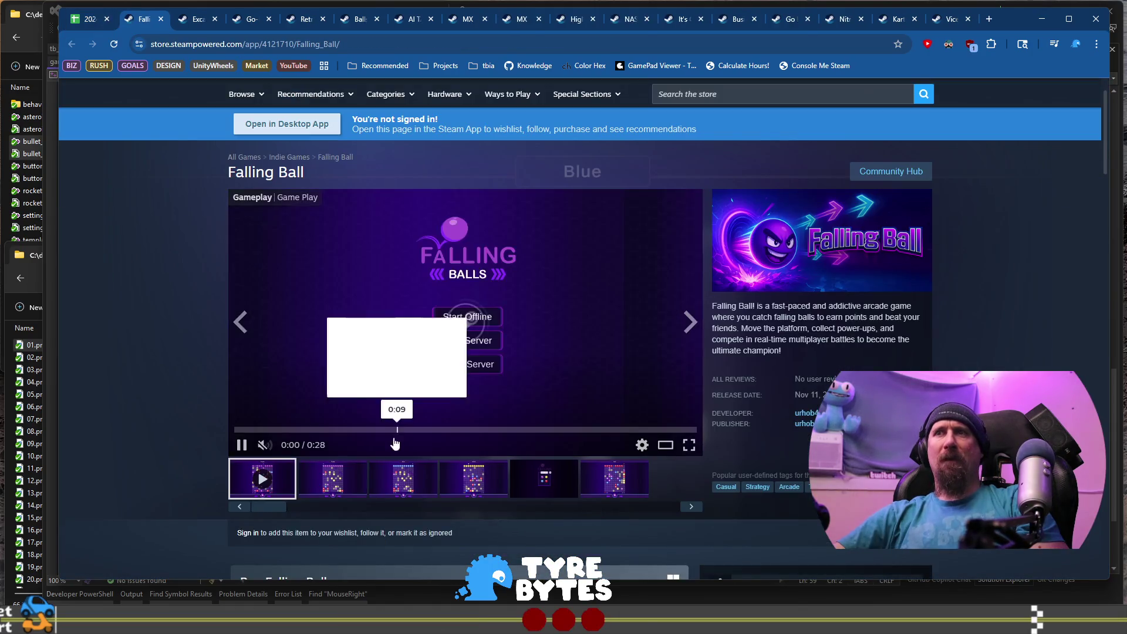
Browse Falling Ball's screenshots, then add its store URL to the collector ignore list.
click(393, 485)
click(360, 486)
click(473, 479)
click(543, 479)
click(614, 479)
key(ctrl+l)
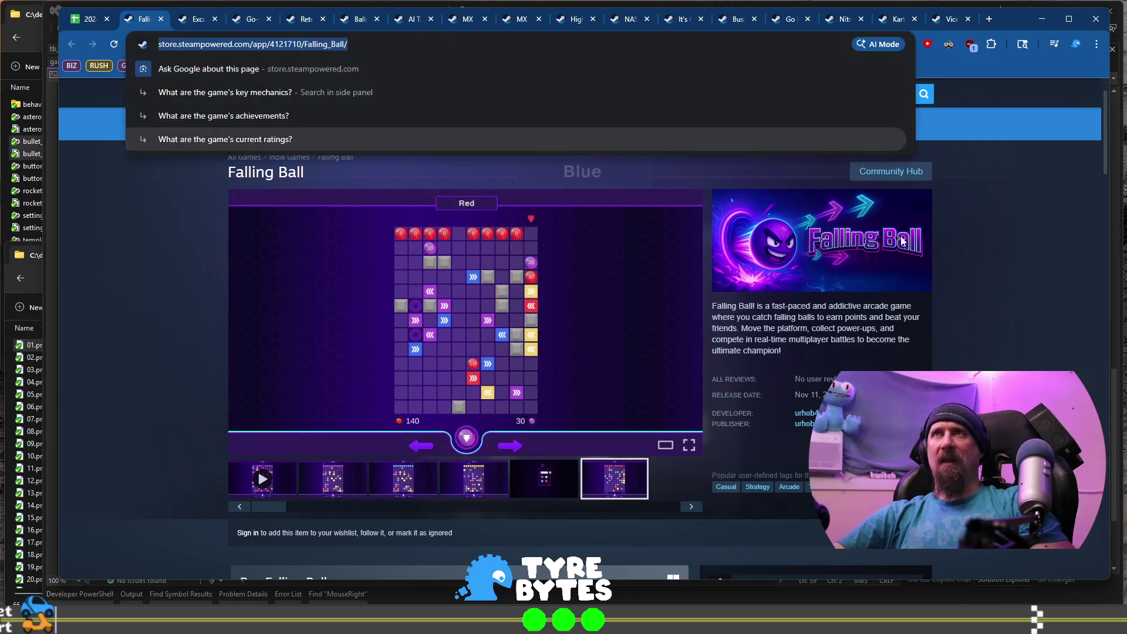
key(alt+Tab)
text(https://store.steampowered.com/app/4121710/Falling_Ball/)
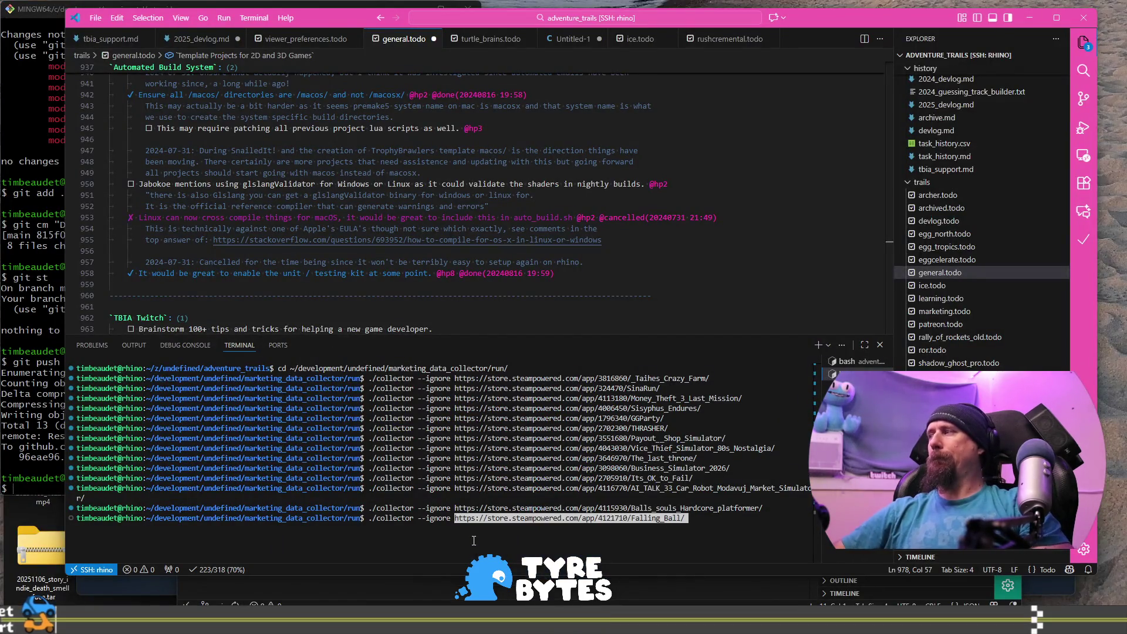
key(Return)
key(alt+Tab)
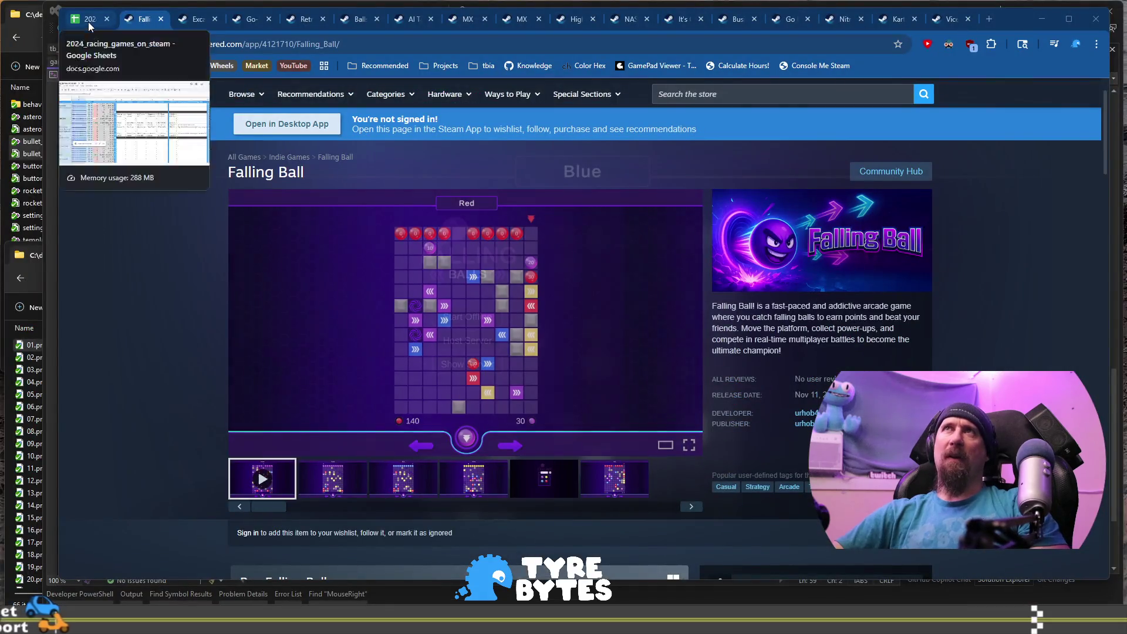
Open Pursuit's Steam store page from row 746 of the spreadsheet.
click(88, 21)
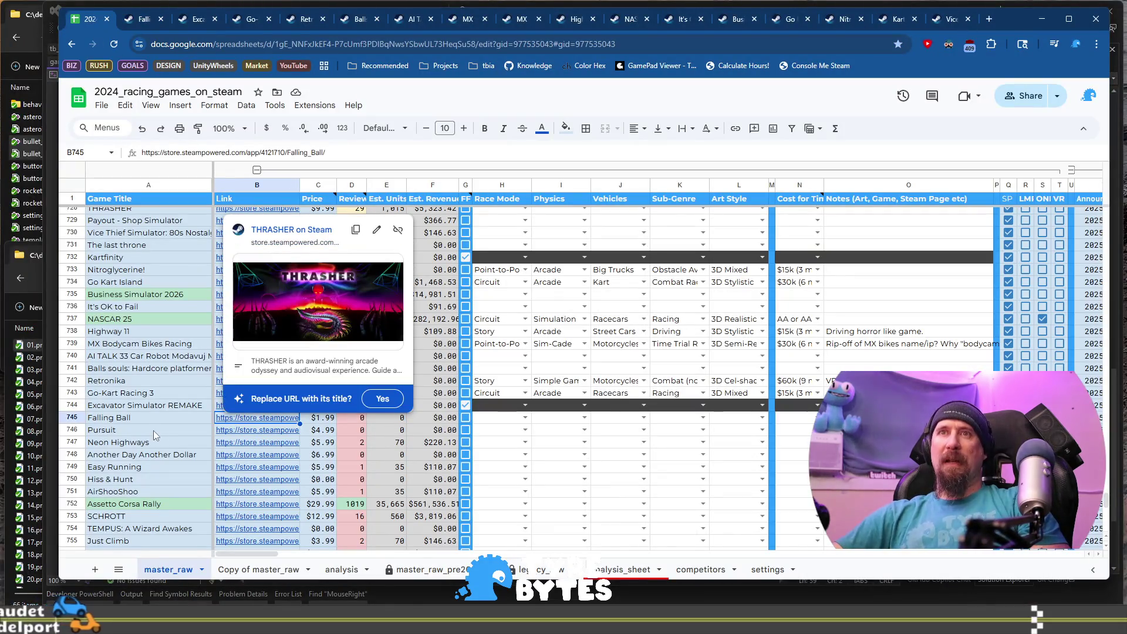
key(Down)
click(293, 451)
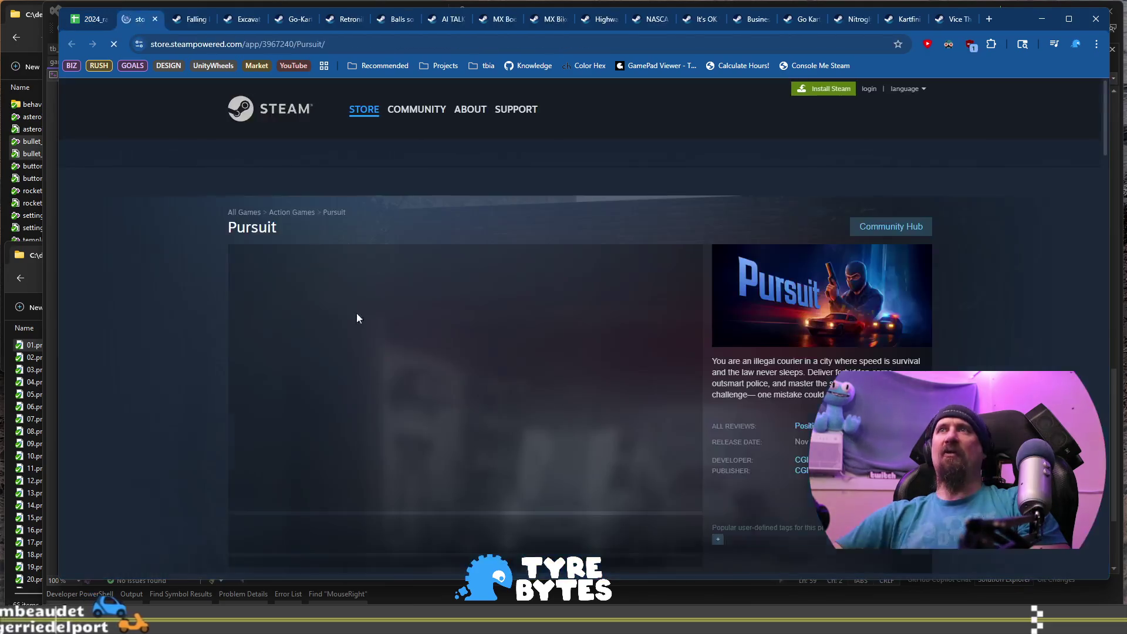
scroll(445, 361, down, 2)
click(473, 420)
scroll(475, 440, up, 2)
click(543, 478)
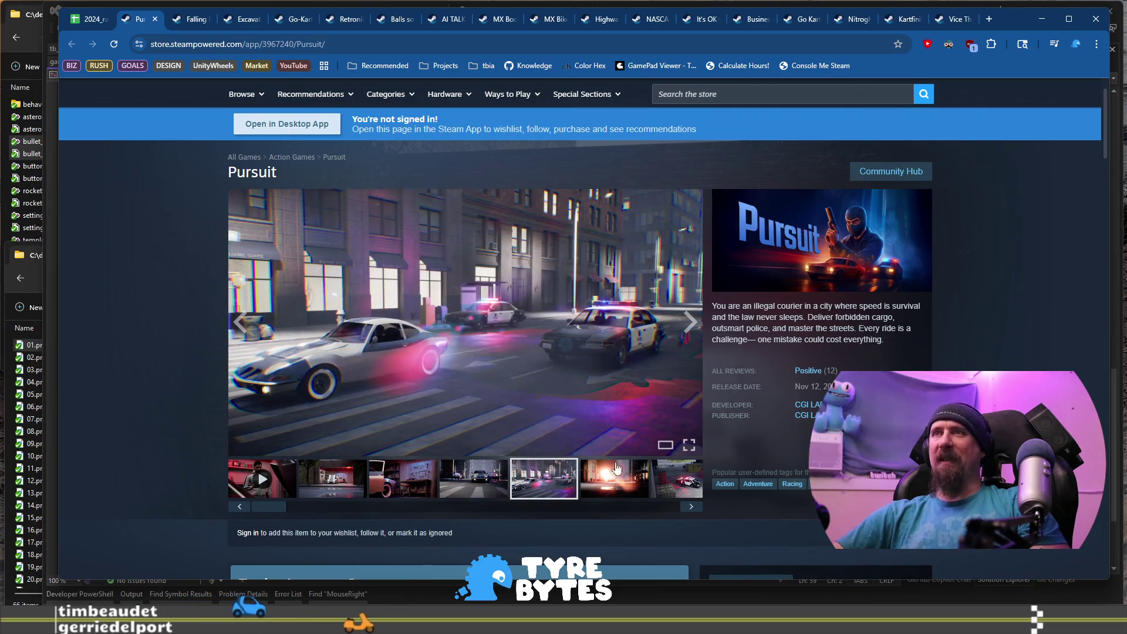
click(621, 486)
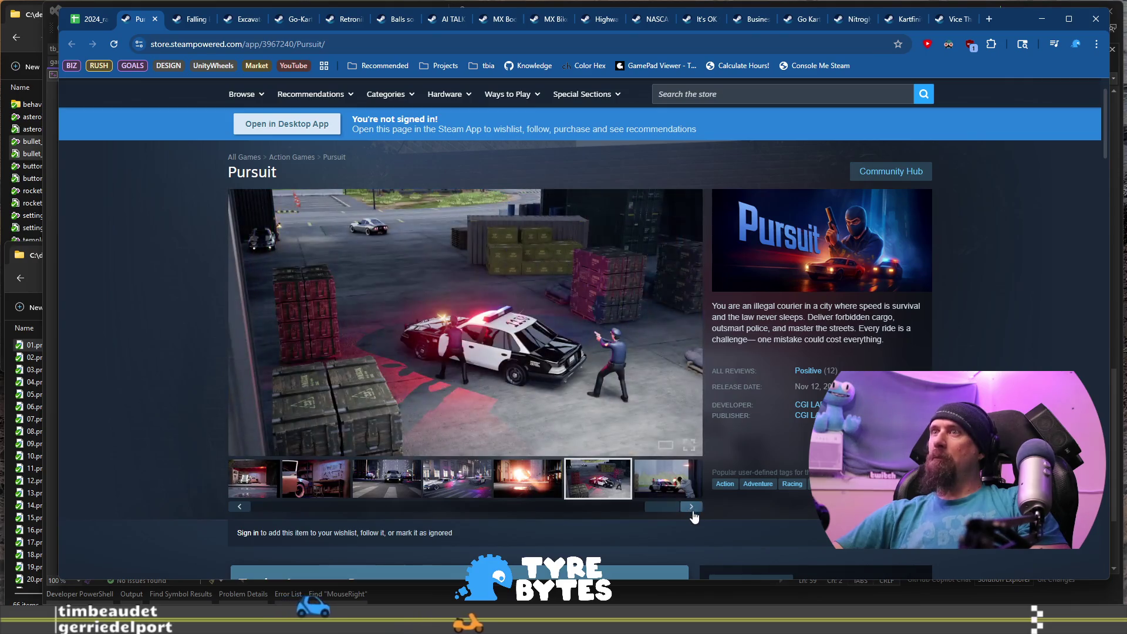
click(693, 508)
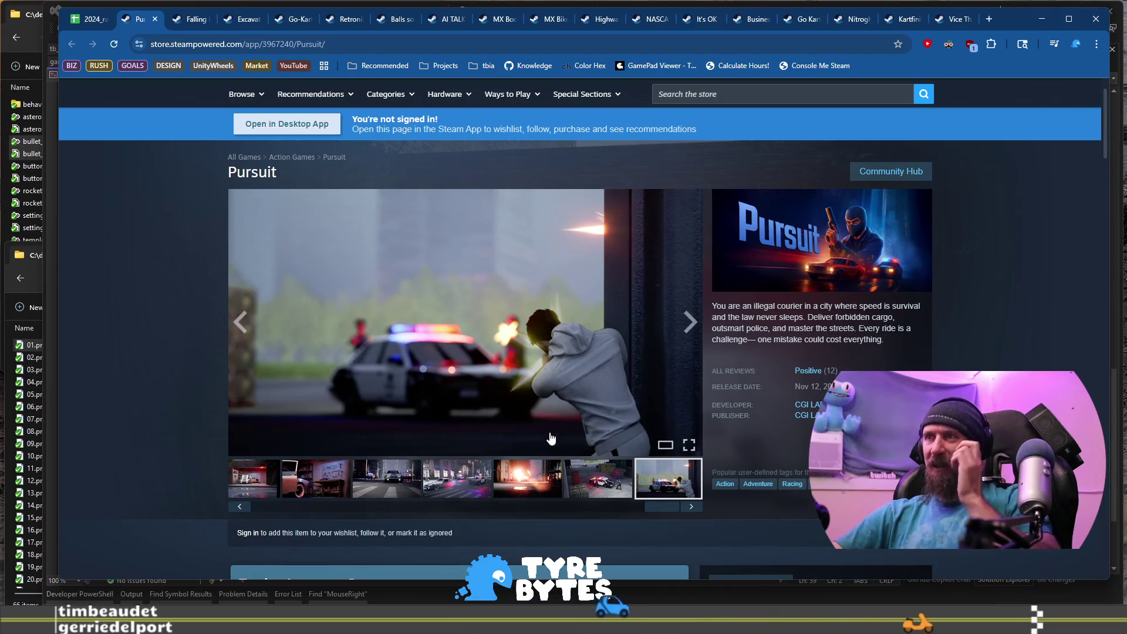
drag(651, 505, 258, 506)
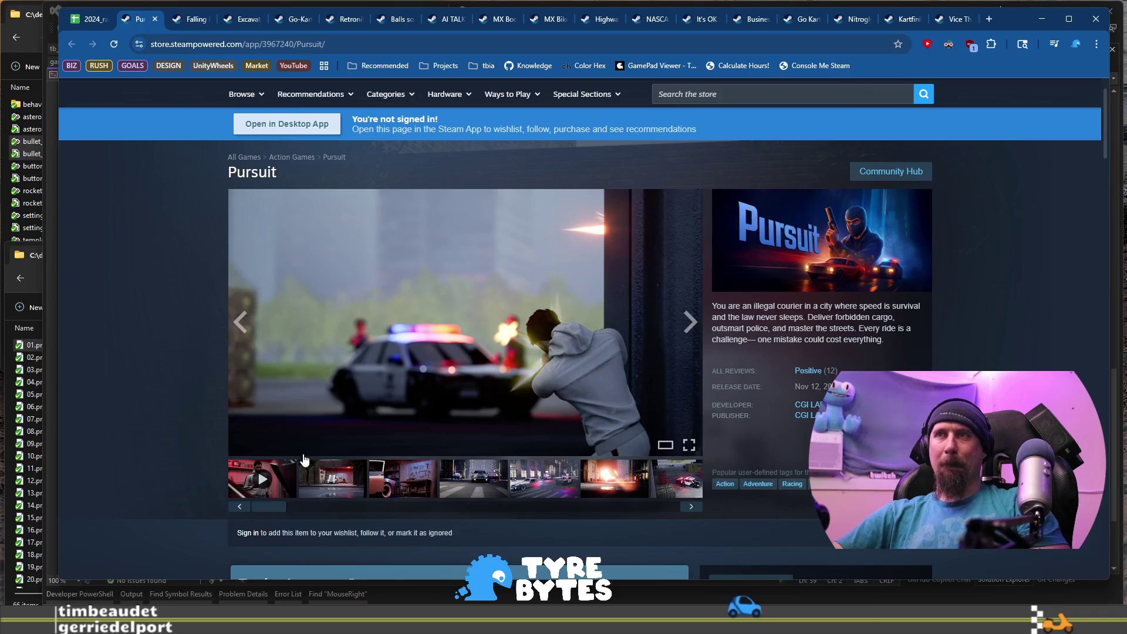
click(256, 480)
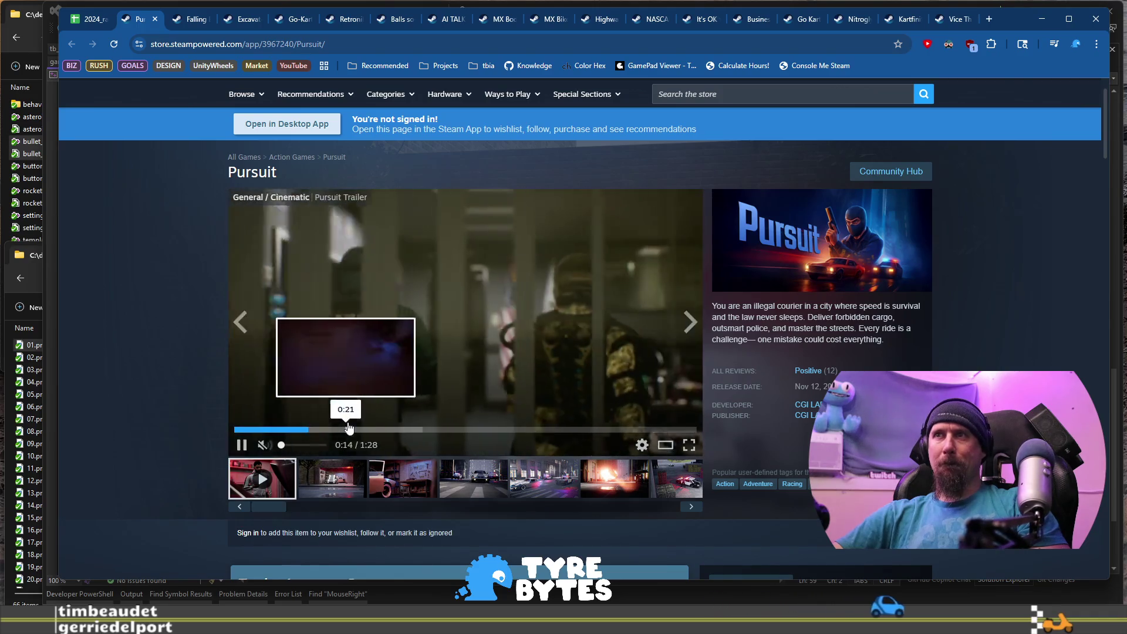
click(309, 429)
click(379, 430)
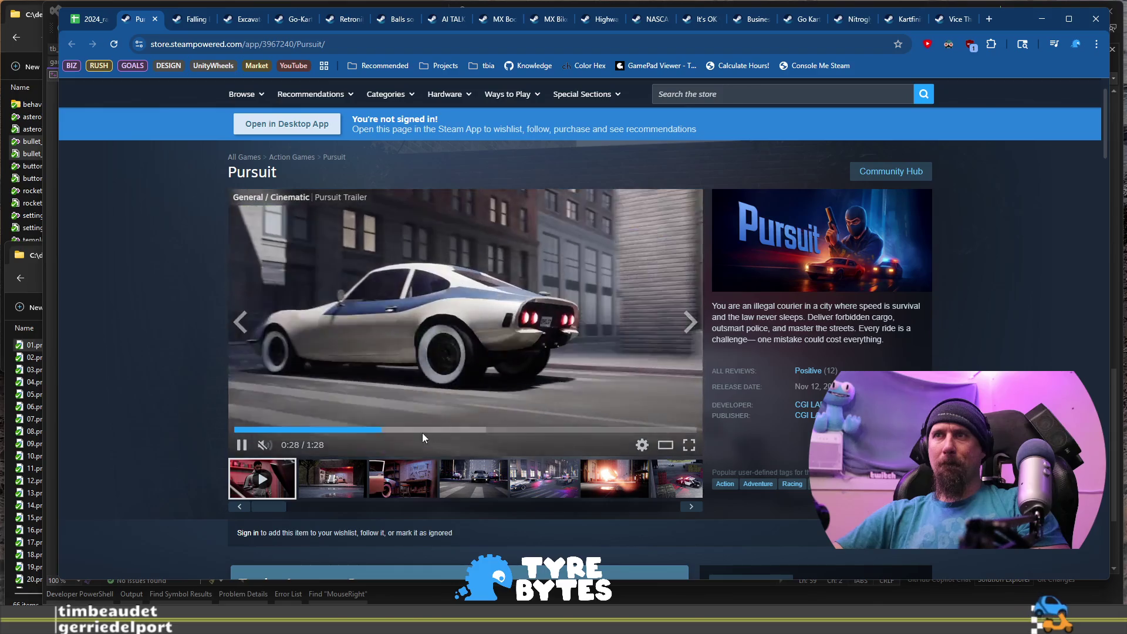
click(429, 430)
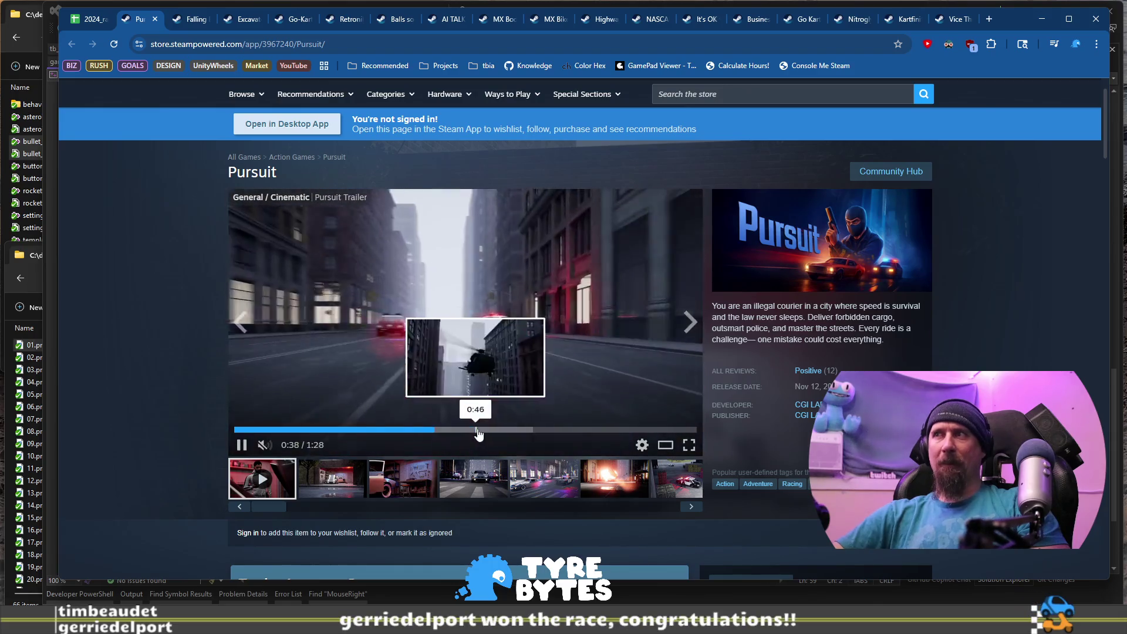
click(475, 430)
click(520, 430)
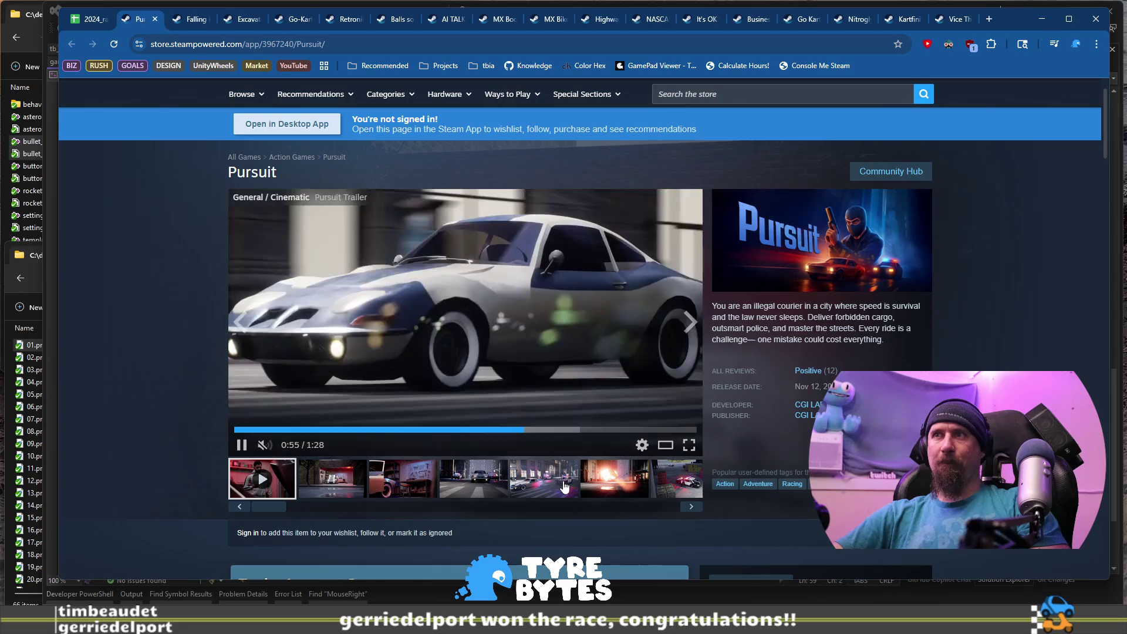
click(576, 431)
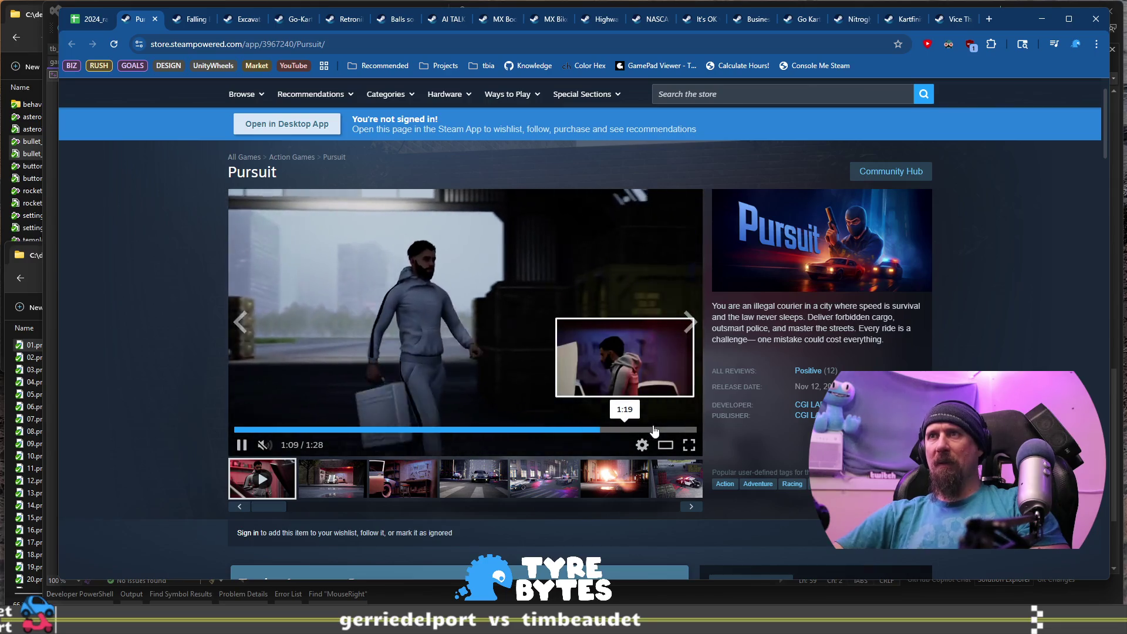
click(661, 430)
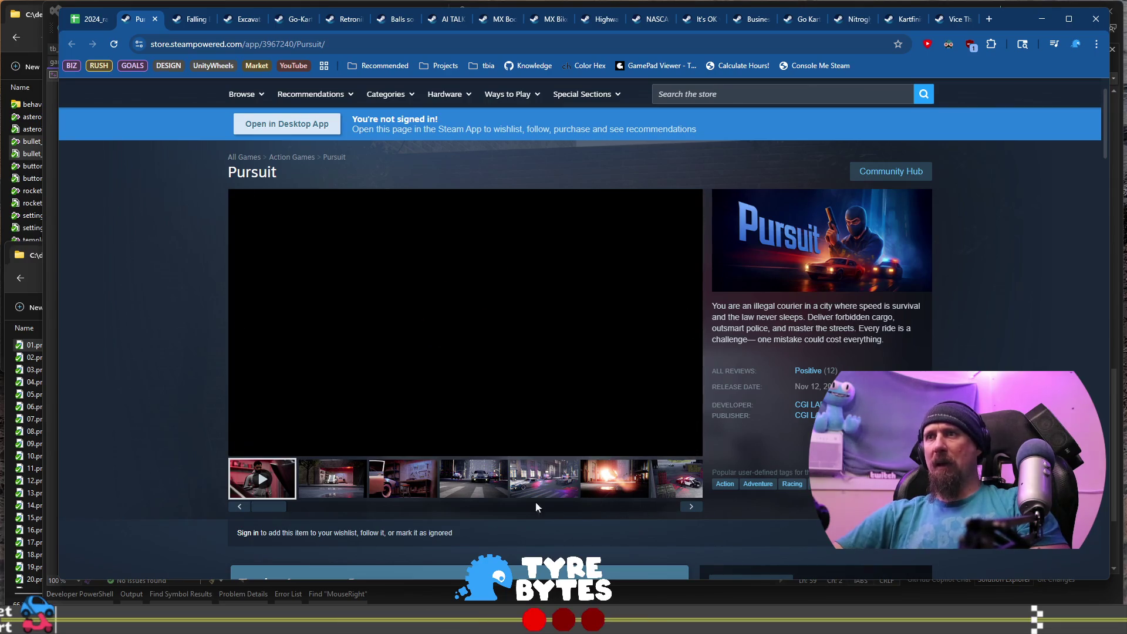
click(348, 481)
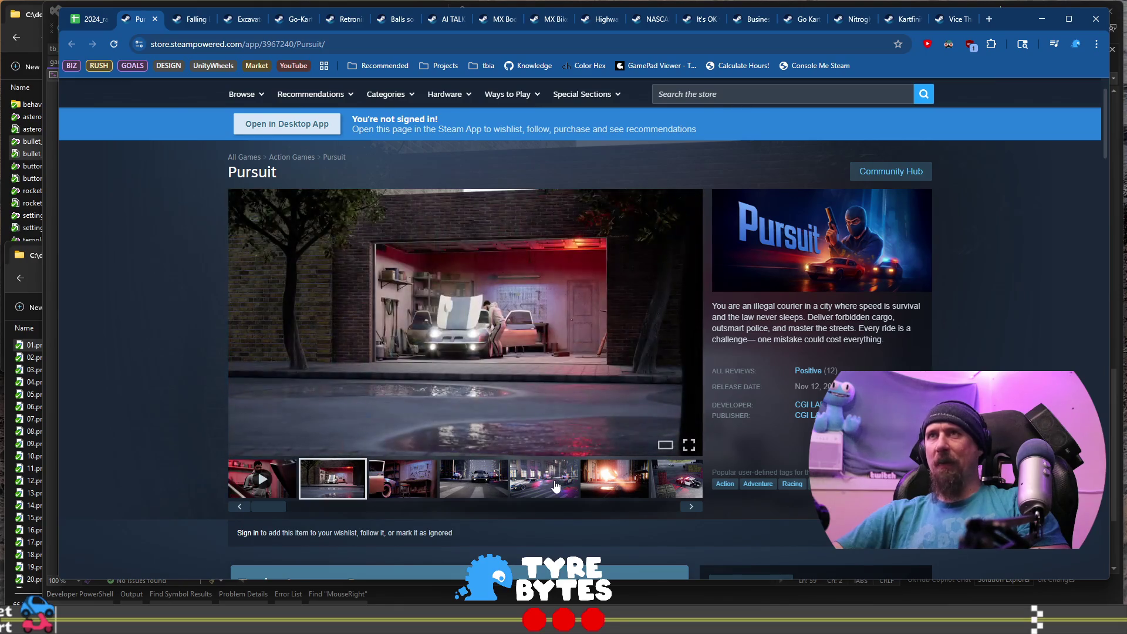
click(557, 484)
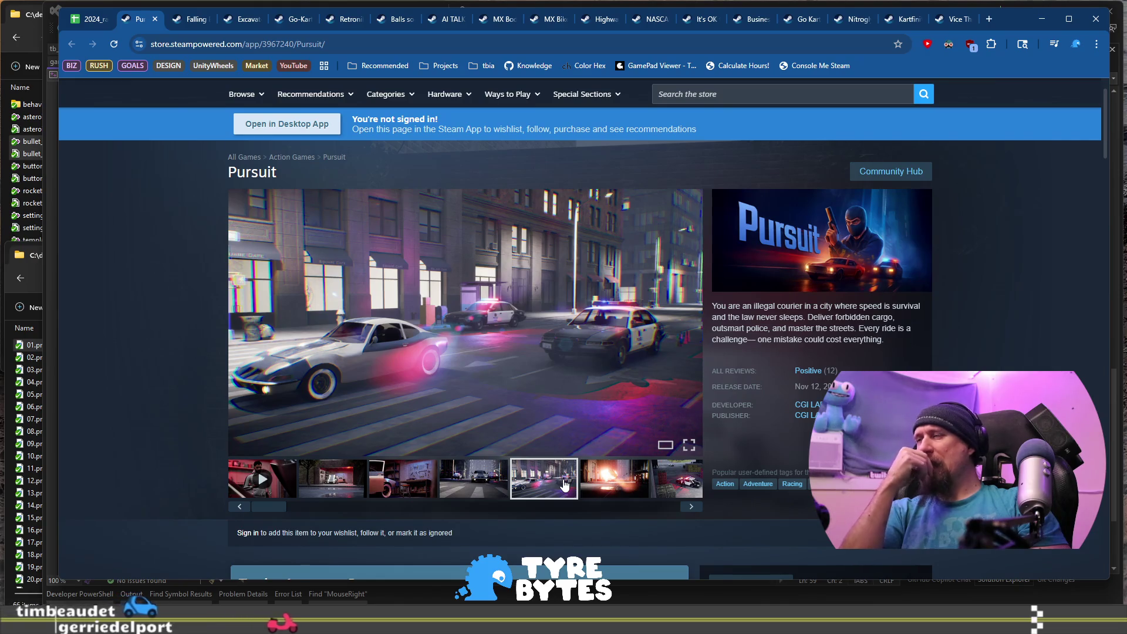
scroll(551, 411, down, 1)
scroll(490, 375, down, 5)
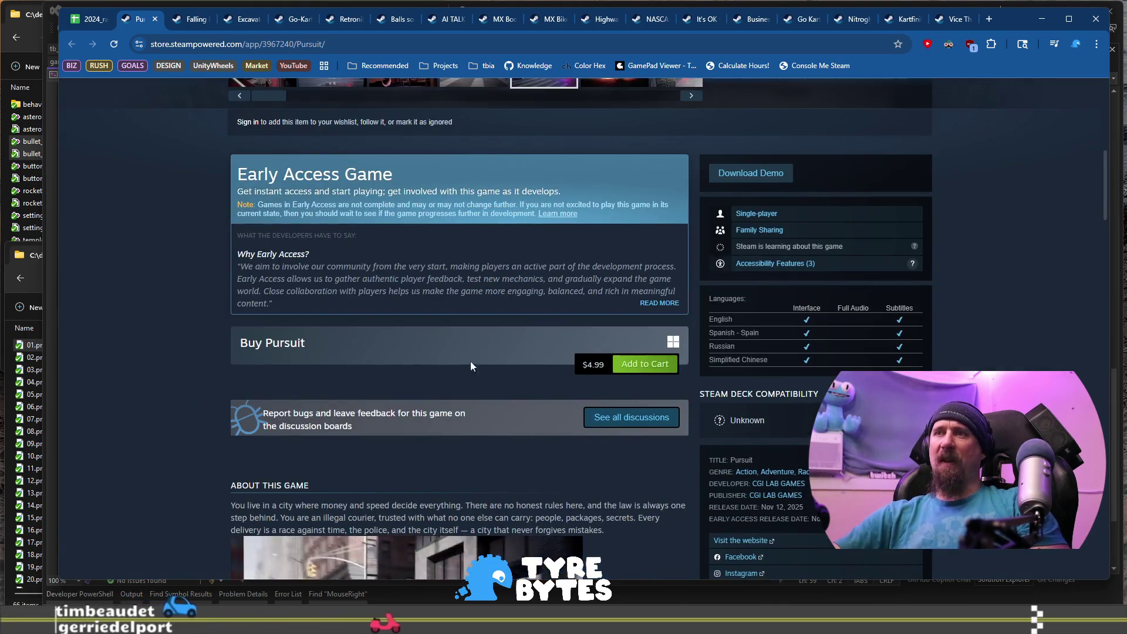
scroll(476, 365, down, 10)
scroll(223, 353, down, 3)
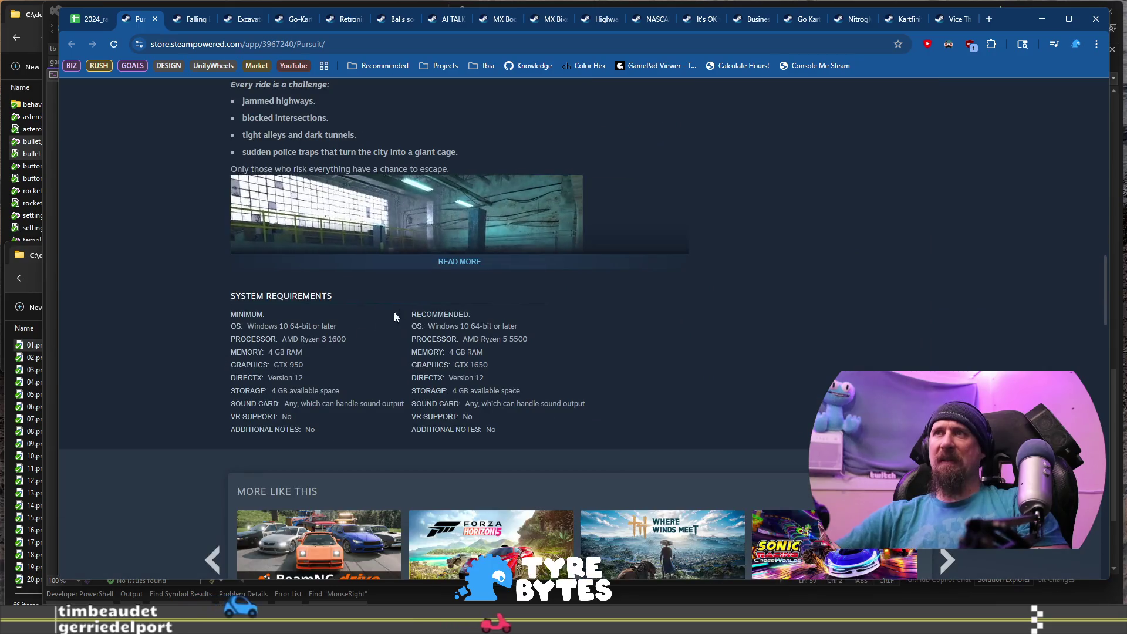
click(445, 260)
scroll(296, 302, down, 8)
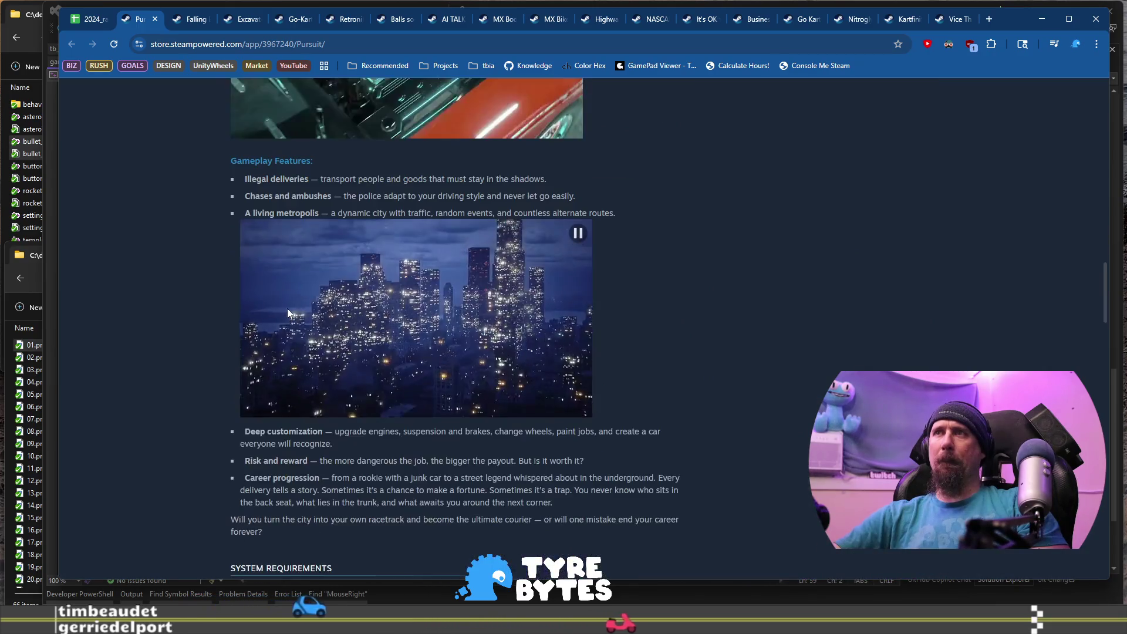
scroll(244, 318, up, 20)
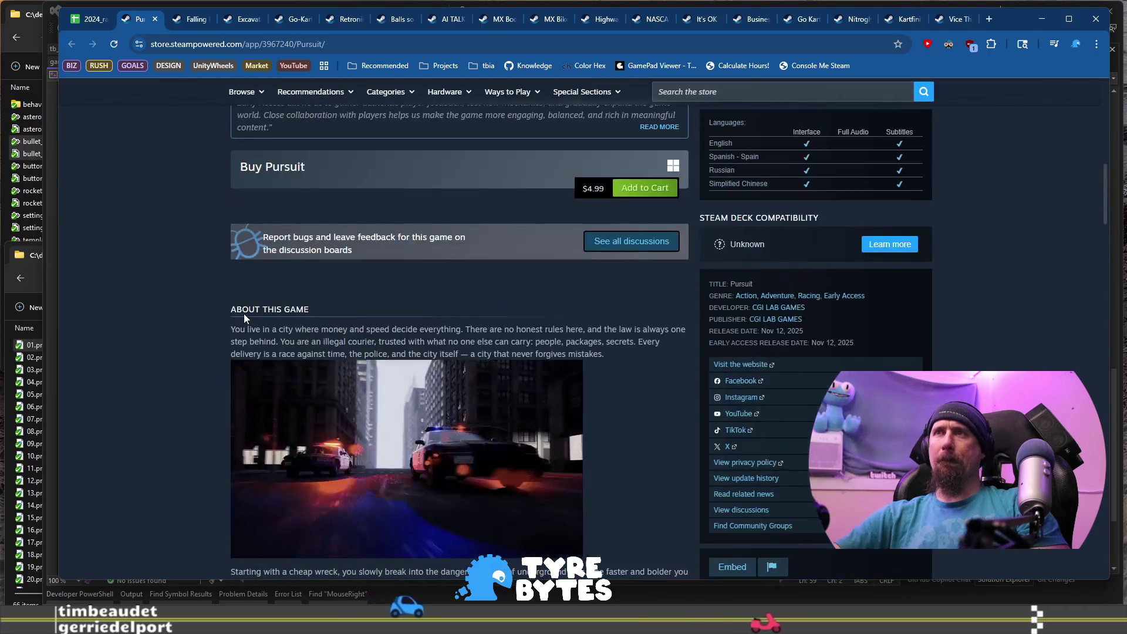
scroll(244, 314, up, 3)
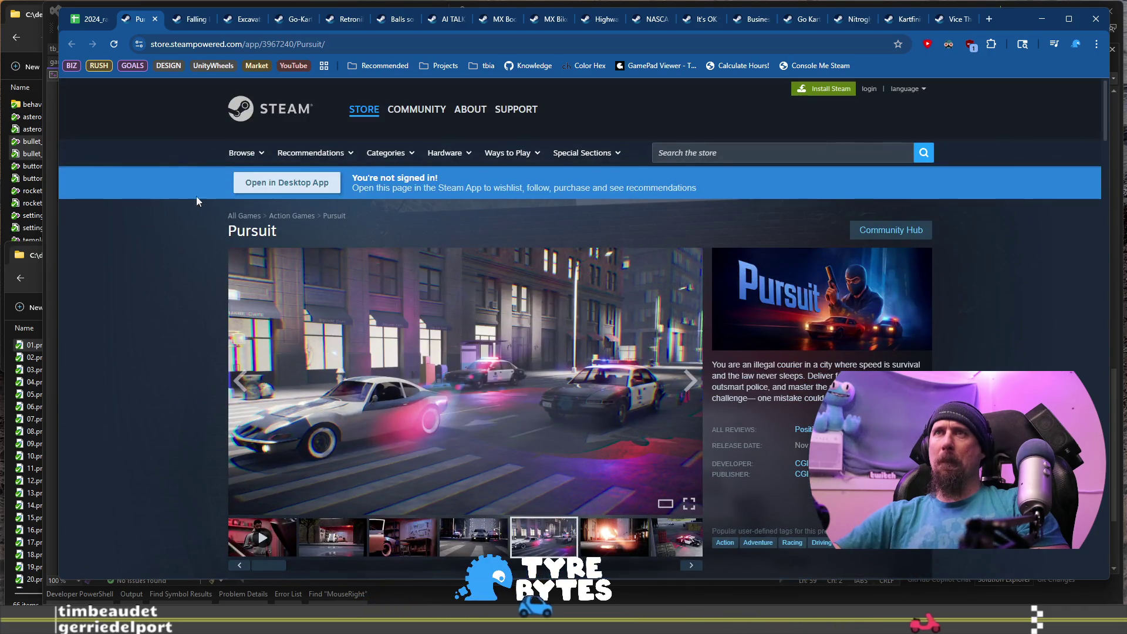
click(98, 28)
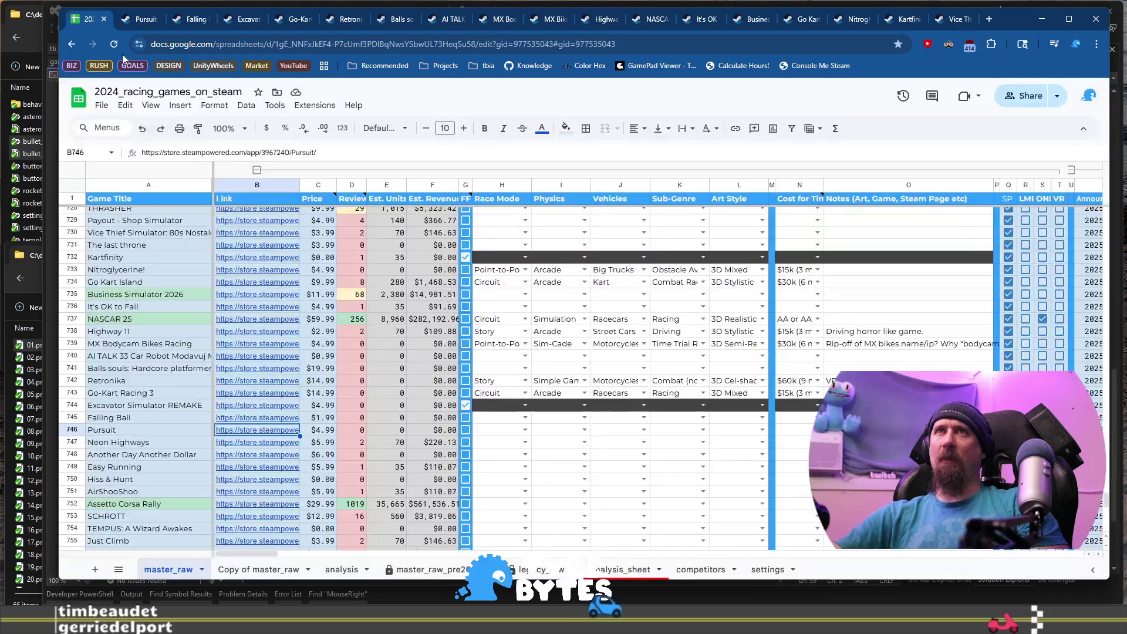
Tag Pursuit in row 746 with Open World race mode, Arcade physics and Street Cars vehicles.
click(493, 433)
double_click(493, 433)
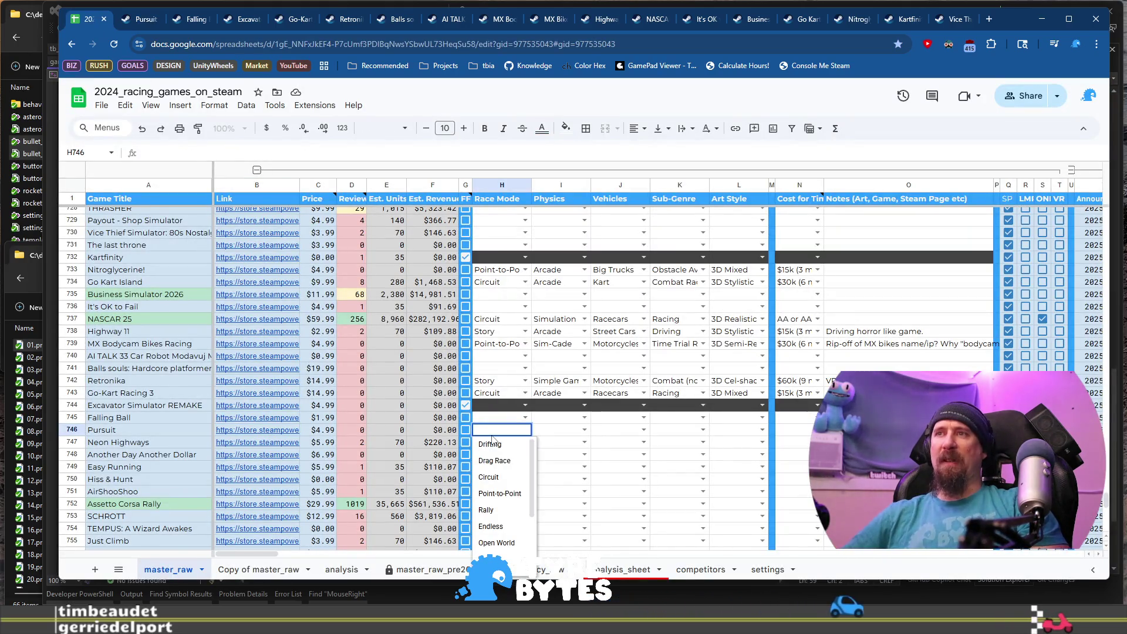
text(d)
key(BackSpace)
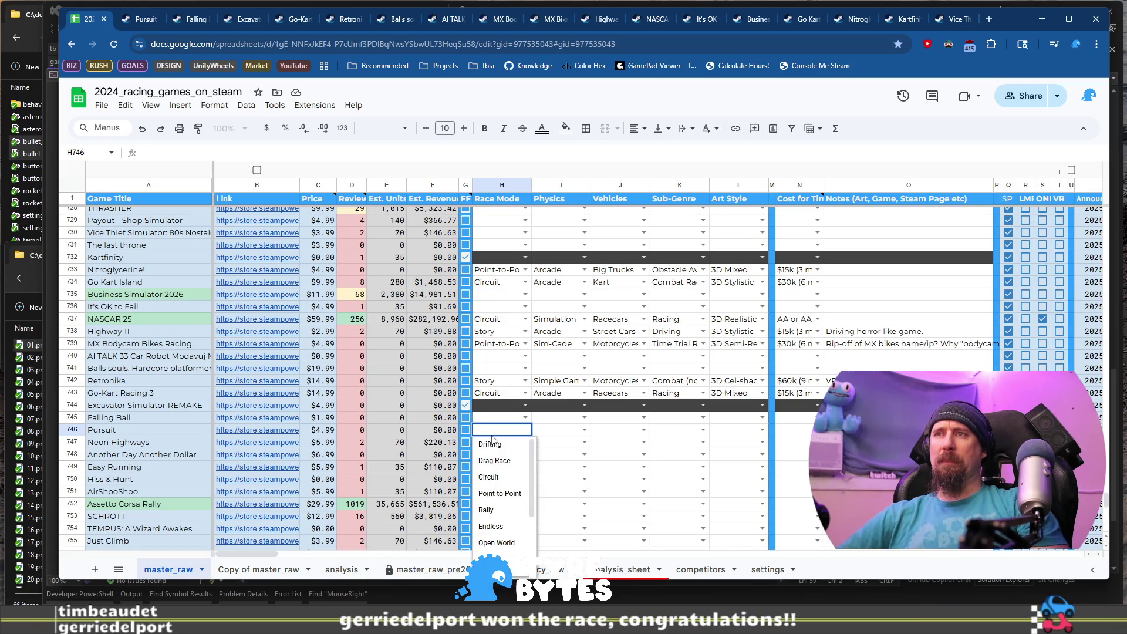
text(o)
key(Tab)
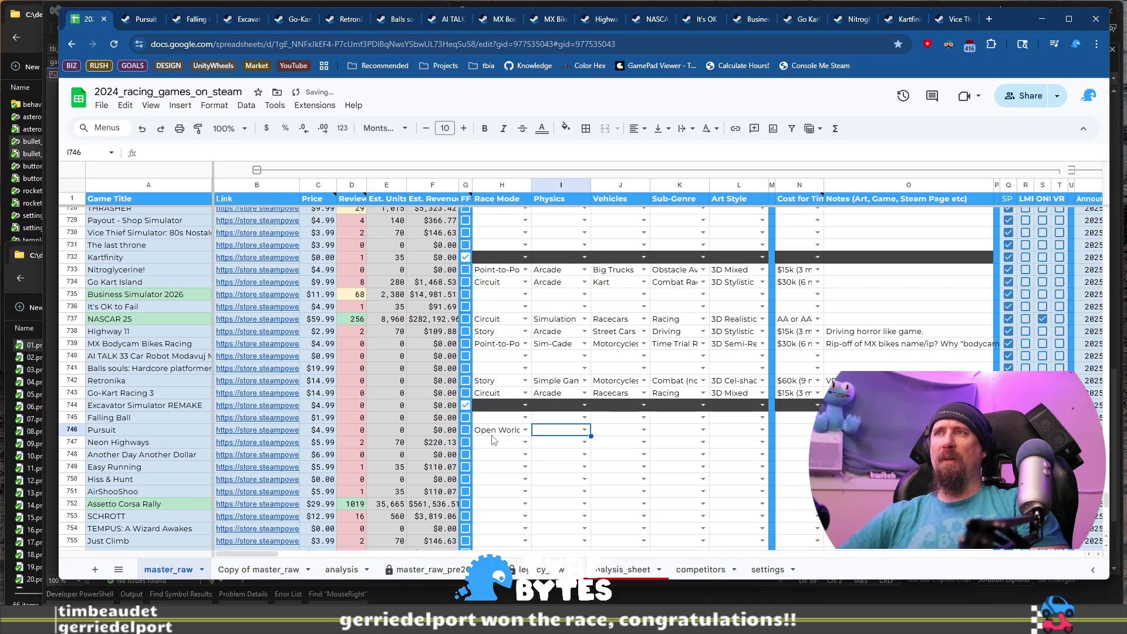
key(Return)
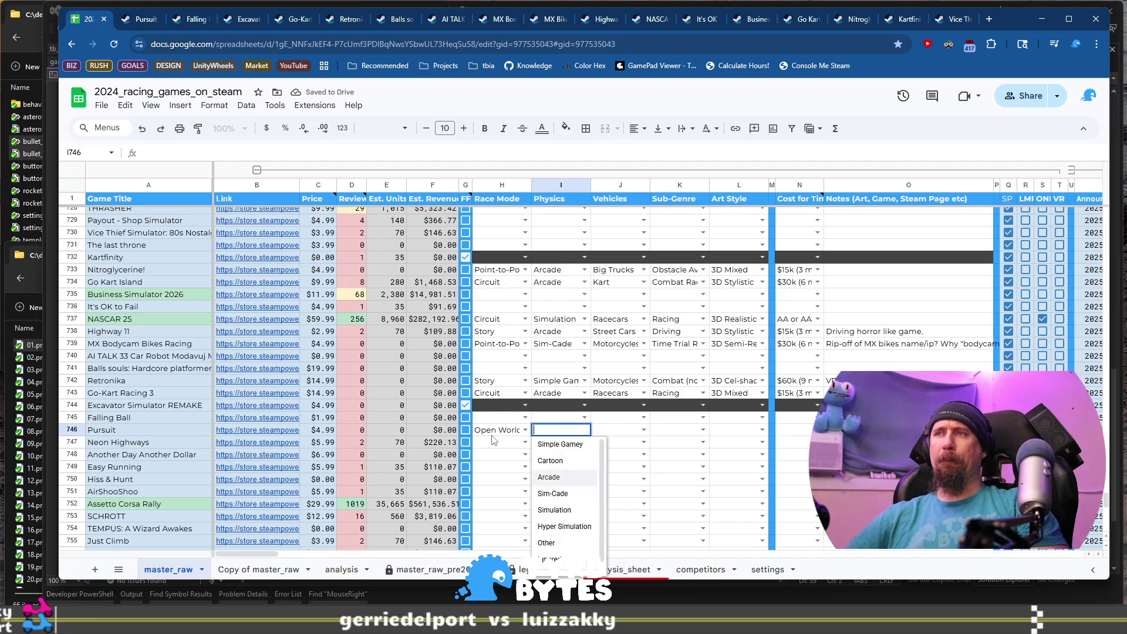
key(Tab)
key(Return)
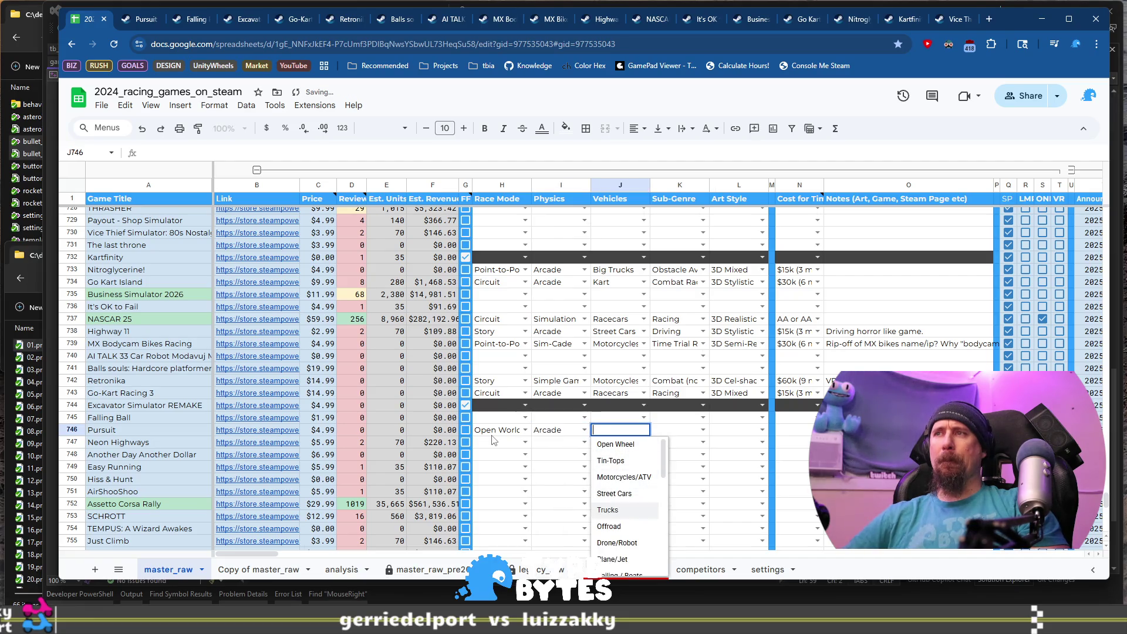
key(Up)
key(Tab)
key(Return)
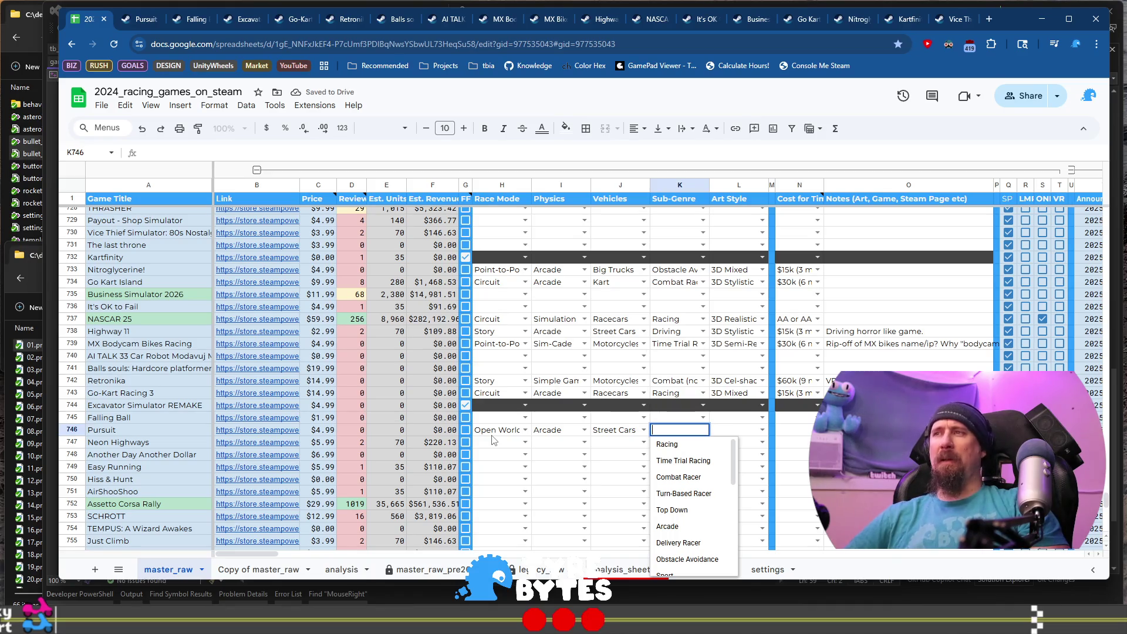
Change Pursuit's sub-genre from Delivery Racer to Driving.
text(d)
key(Down)
key(Down)
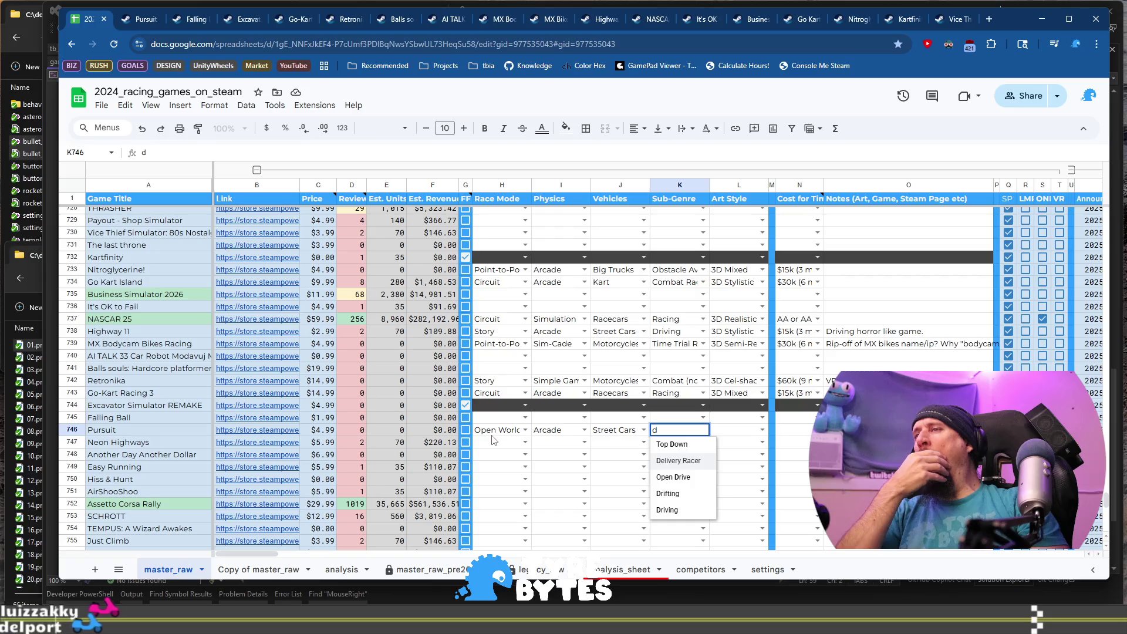
key(Tab)
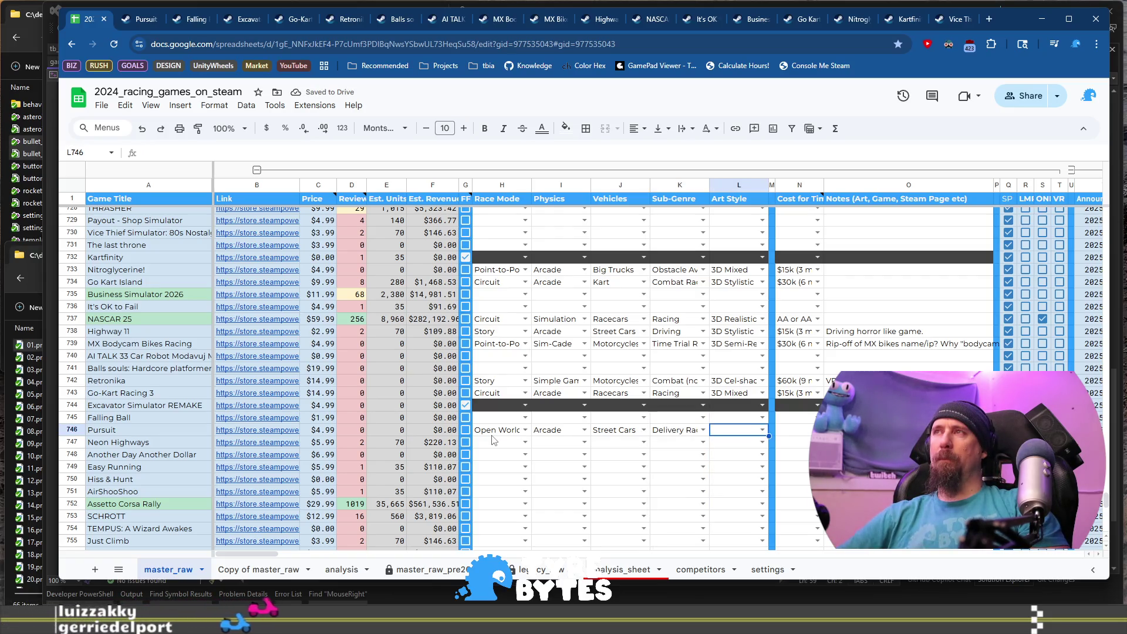
key(shift+Tab)
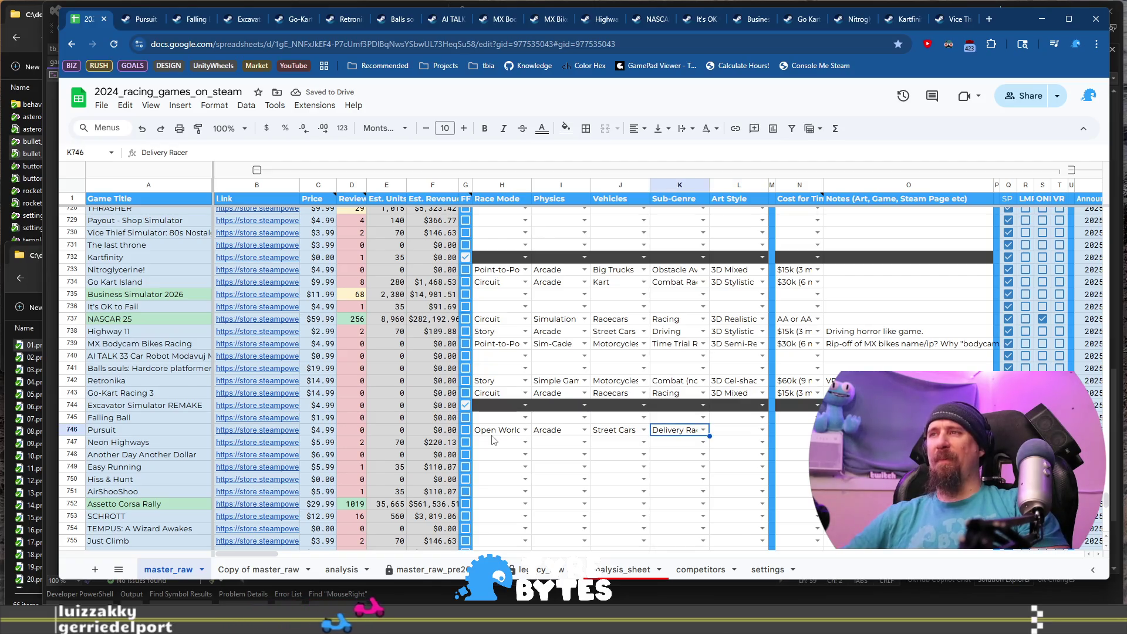
key(Return)
scroll(704, 499, down, 5)
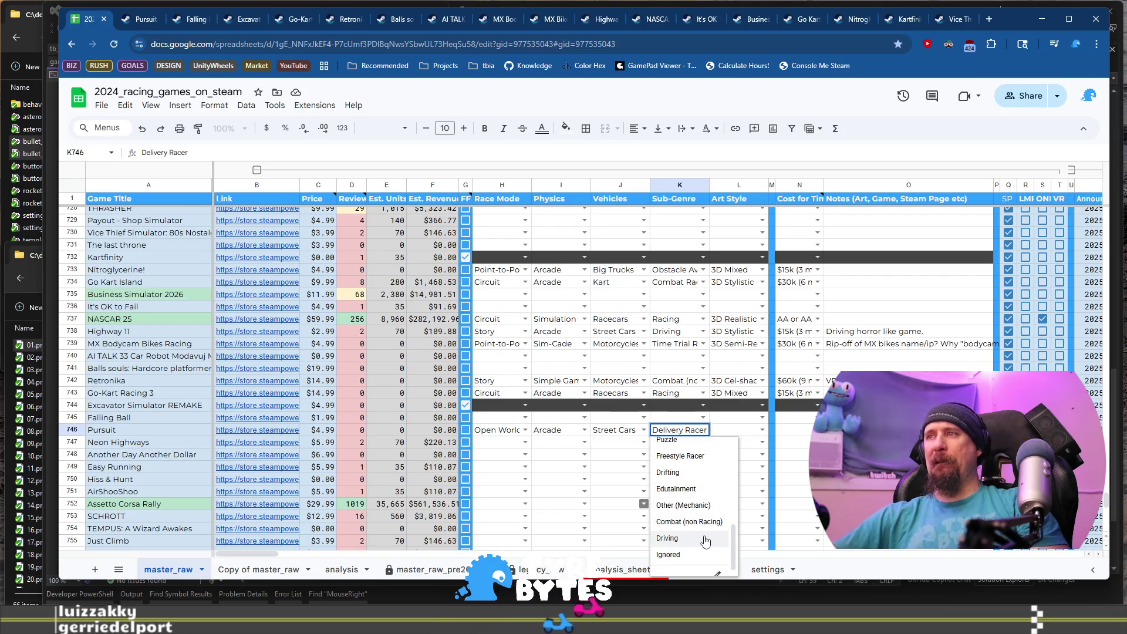
click(705, 541)
click(761, 430)
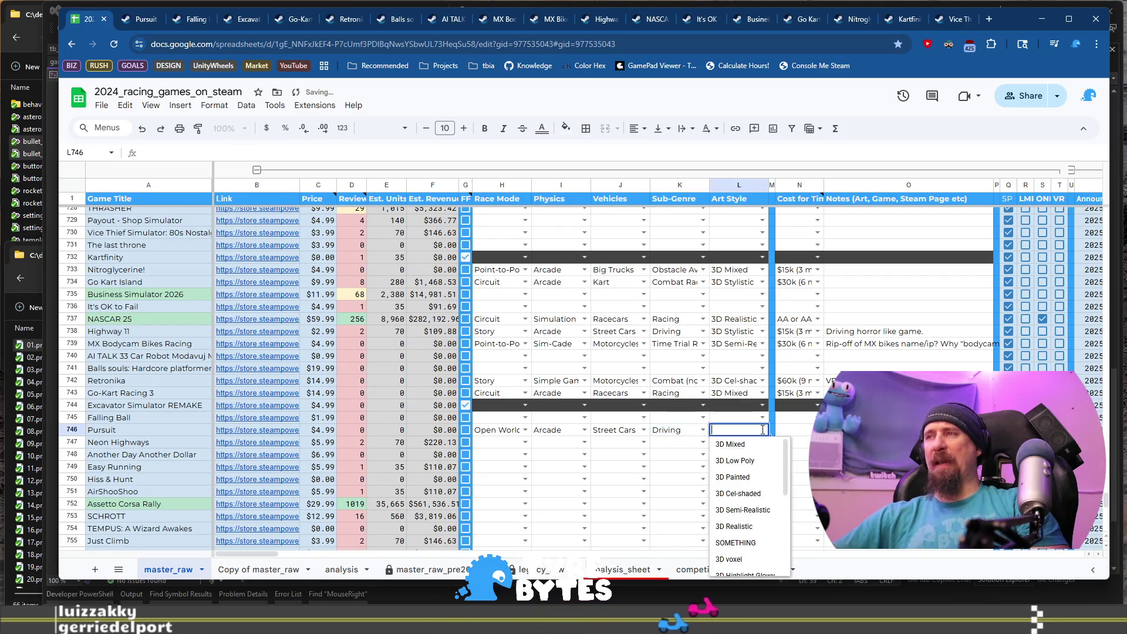
scroll(760, 525, down, 1)
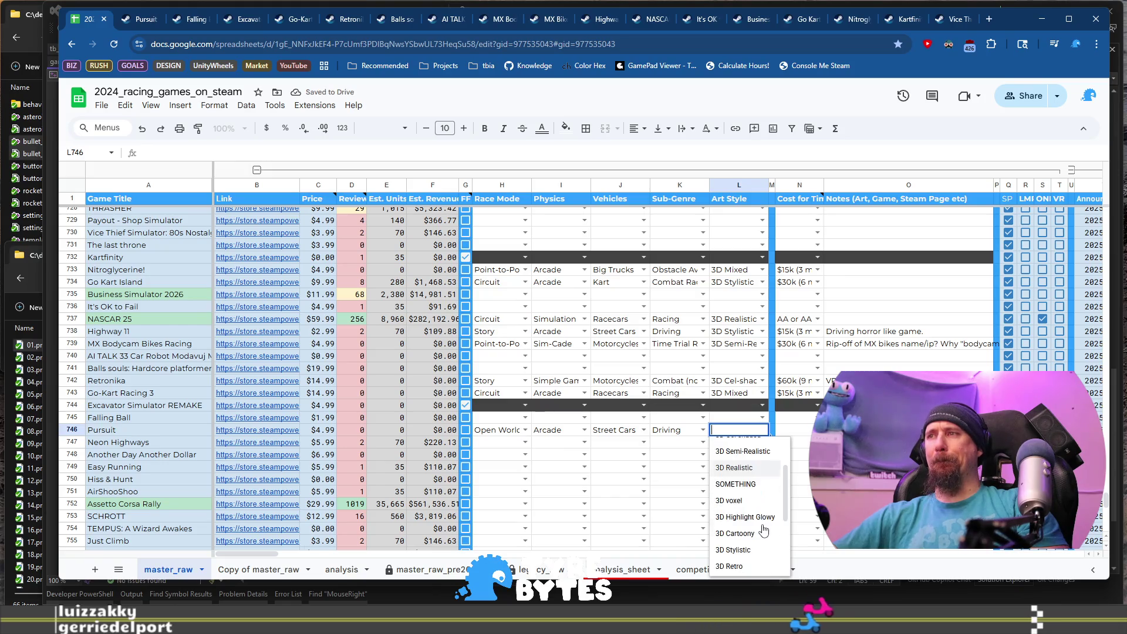
scroll(763, 528, up, 1)
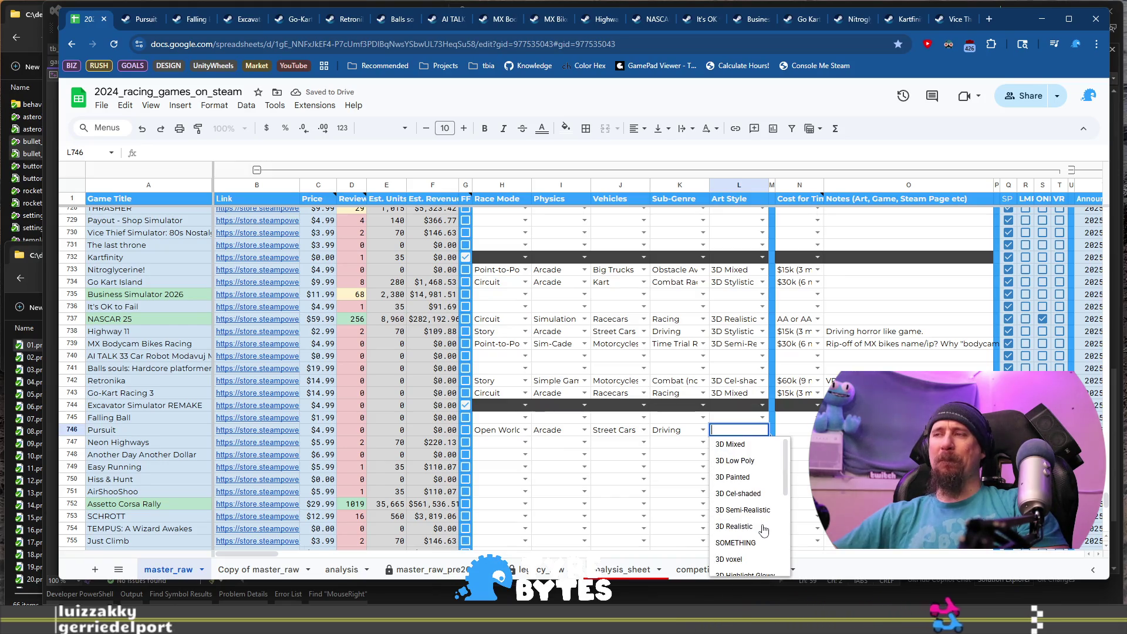
click(143, 19)
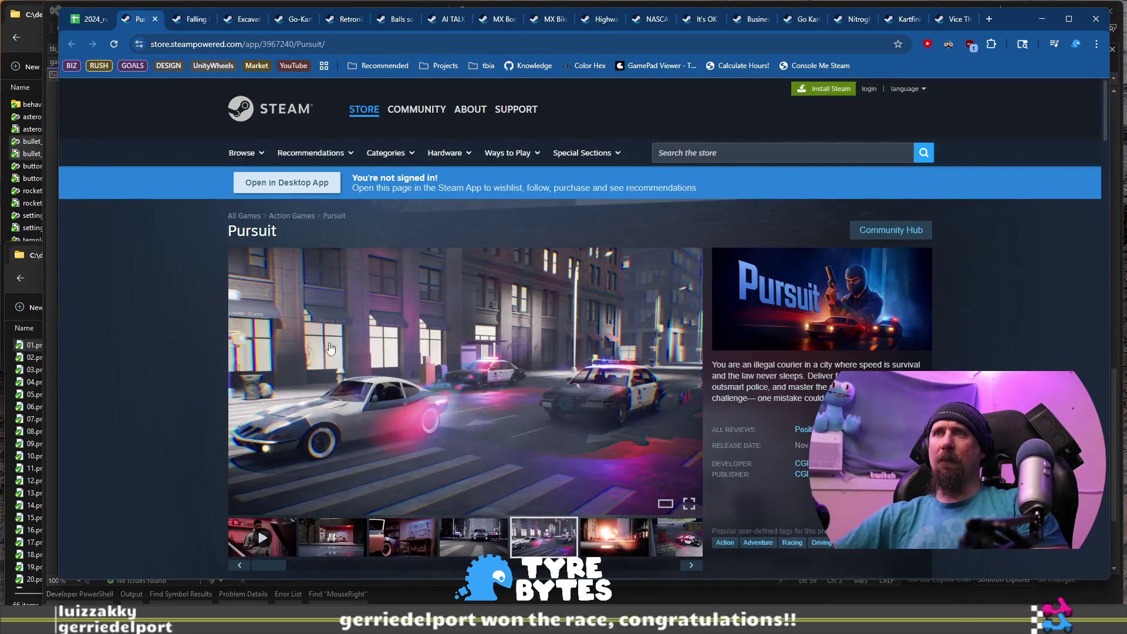
click(429, 531)
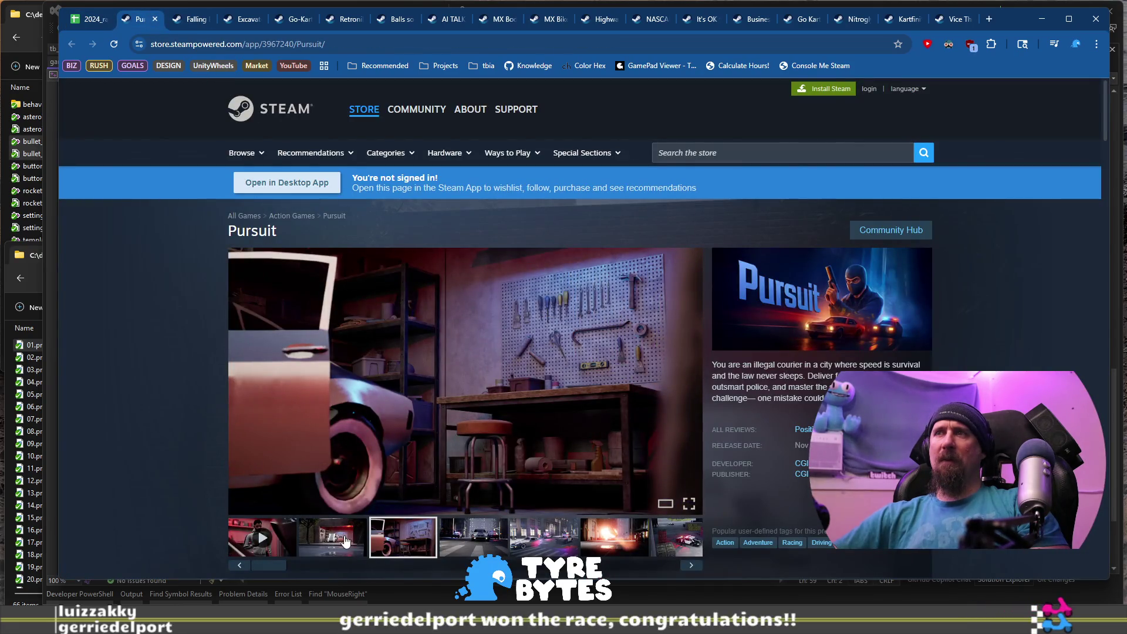
click(337, 545)
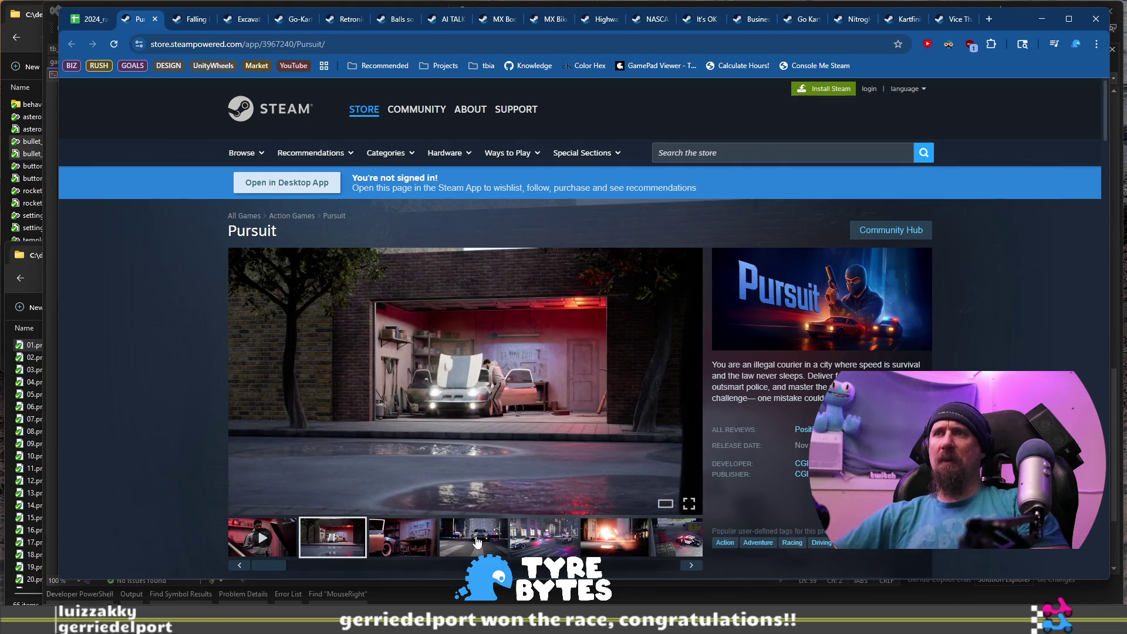
click(75, 21)
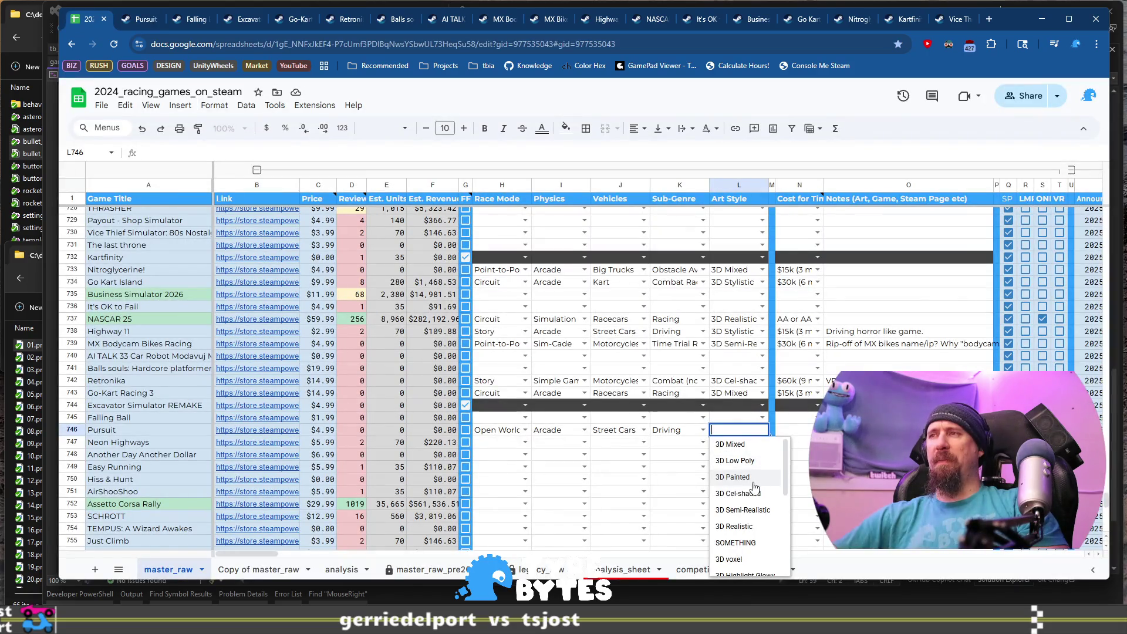
Give Pursuit 3D Semi-Realistic art, a $100k cost and the note "Get away driving?".
click(760, 516)
click(818, 430)
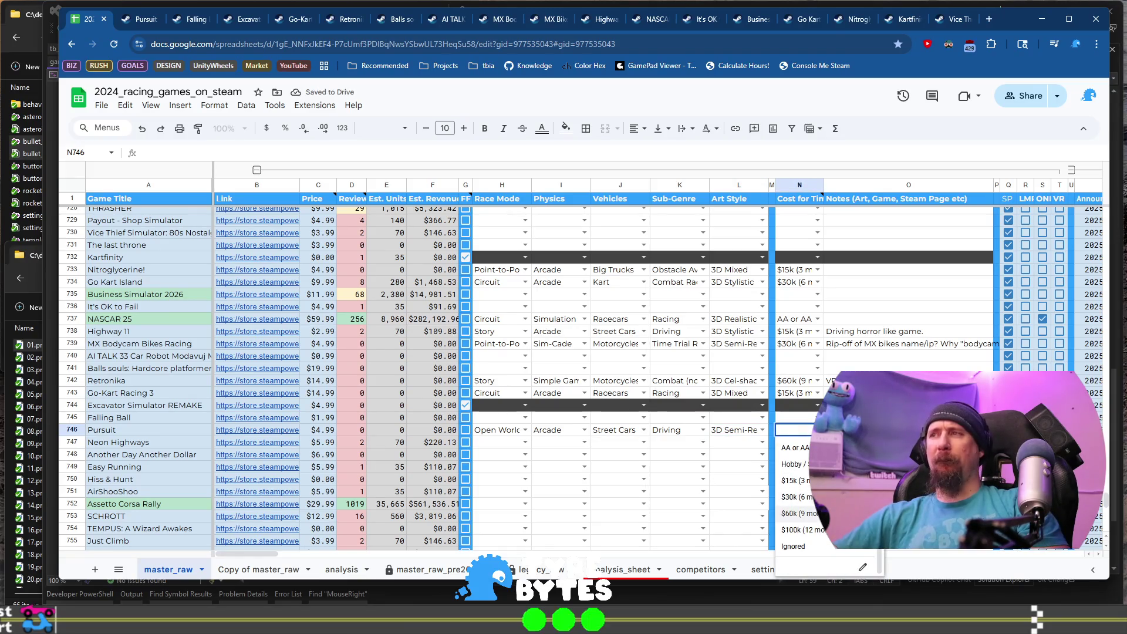
key(Tab)
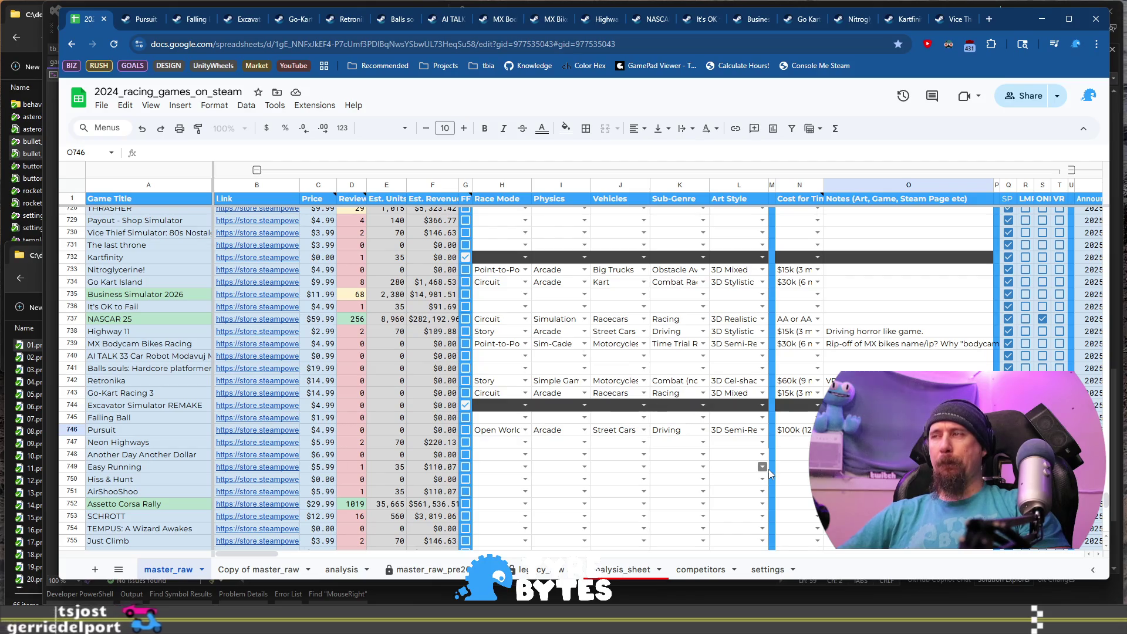
text(Get a)
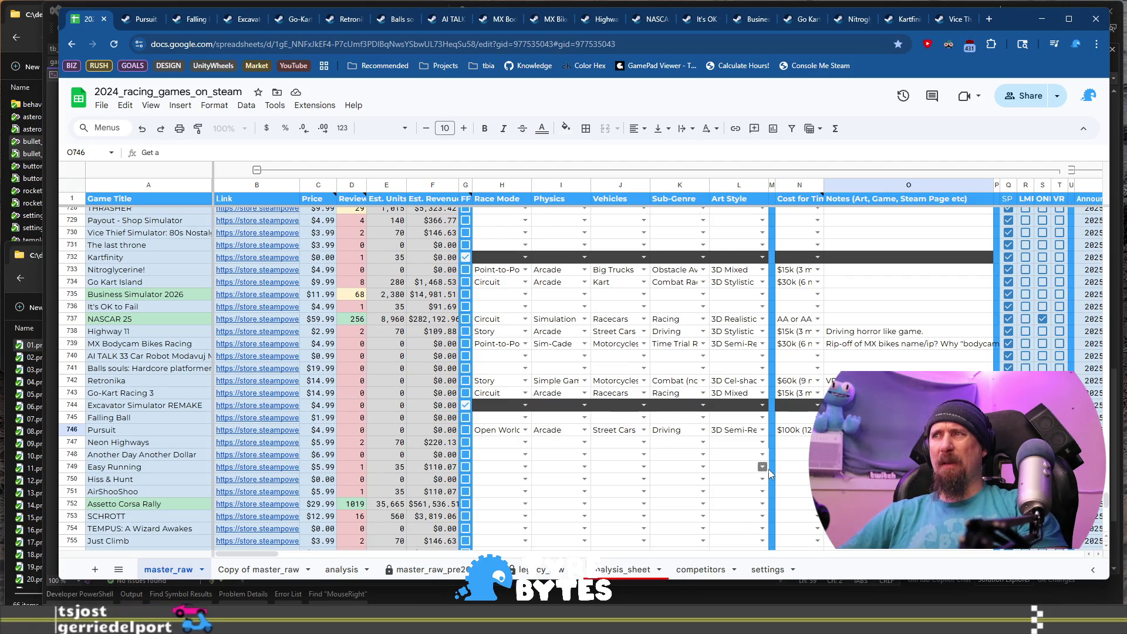
text(way driving?)
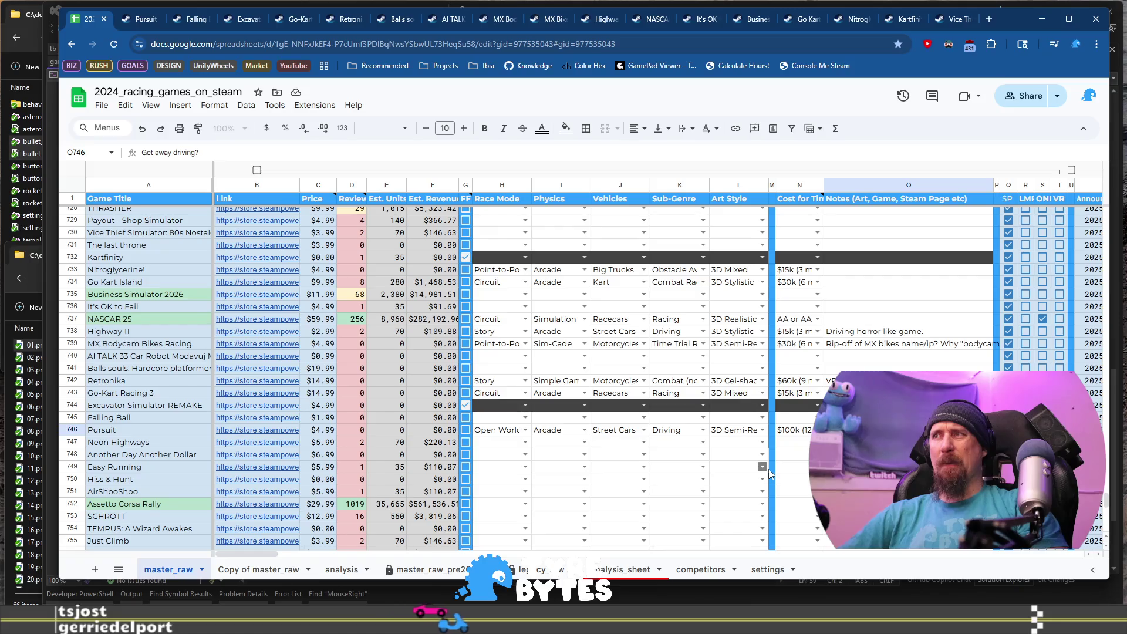
key(BackSpace)
key(BackSpace)
key(BackSpace)
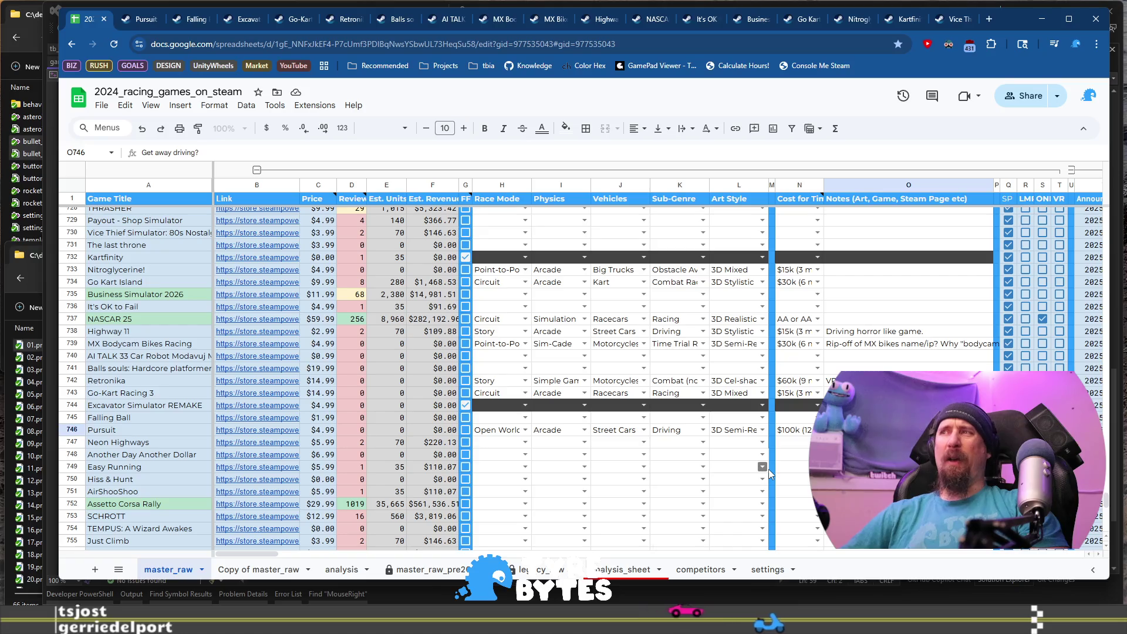
key(Return)
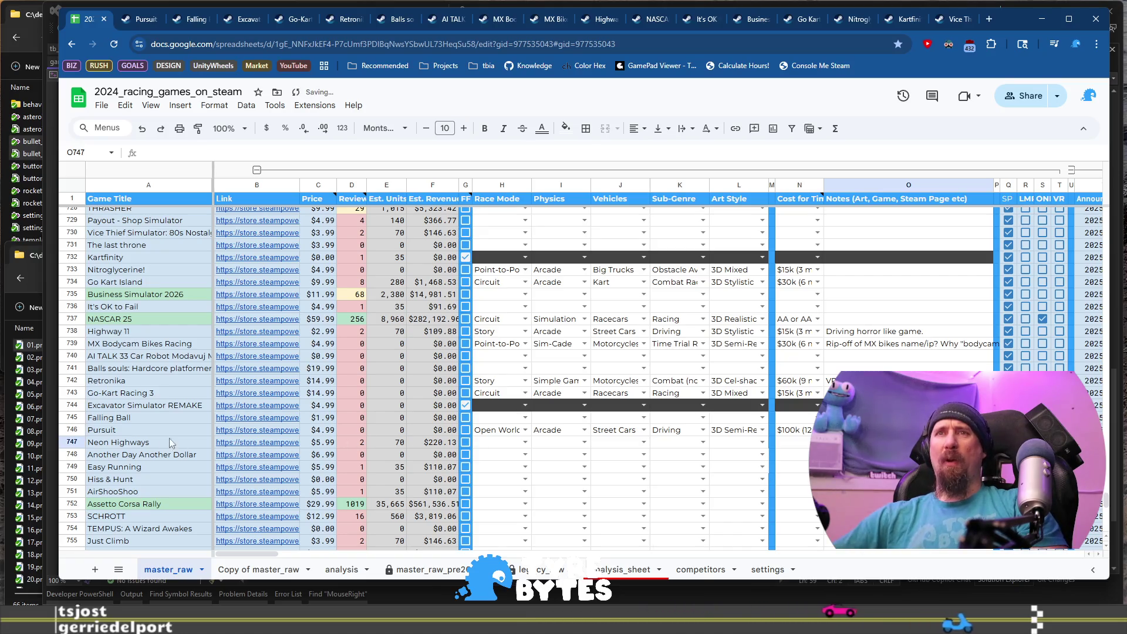
Open Neon Highways' Steam store page from its link chip in B747.
click(131, 444)
click(240, 450)
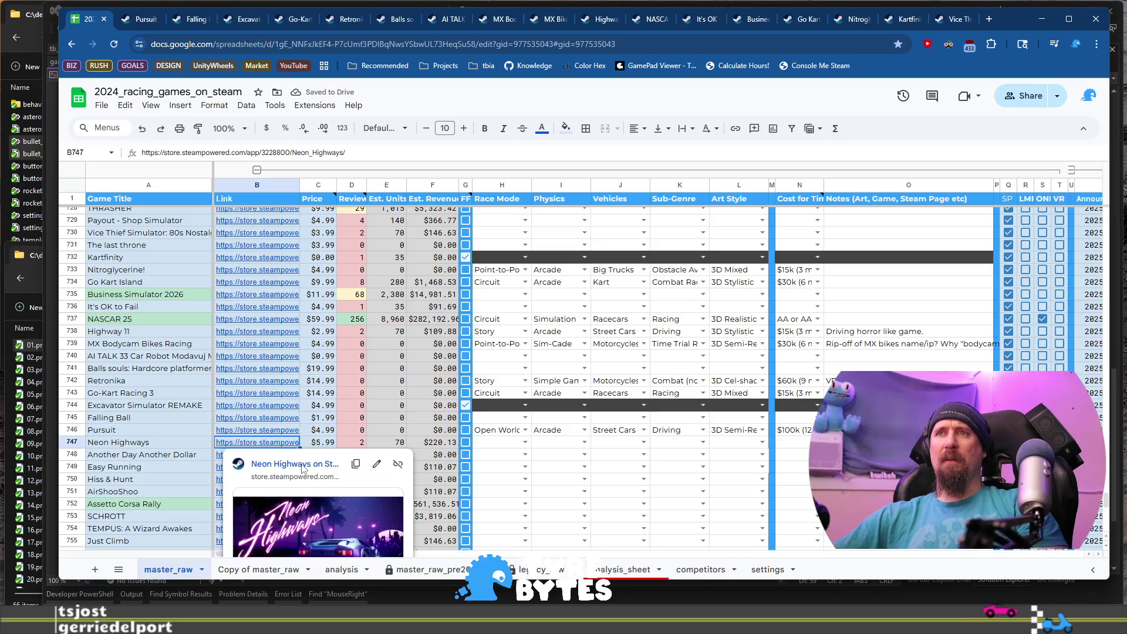
click(281, 463)
scroll(566, 339, down, 2)
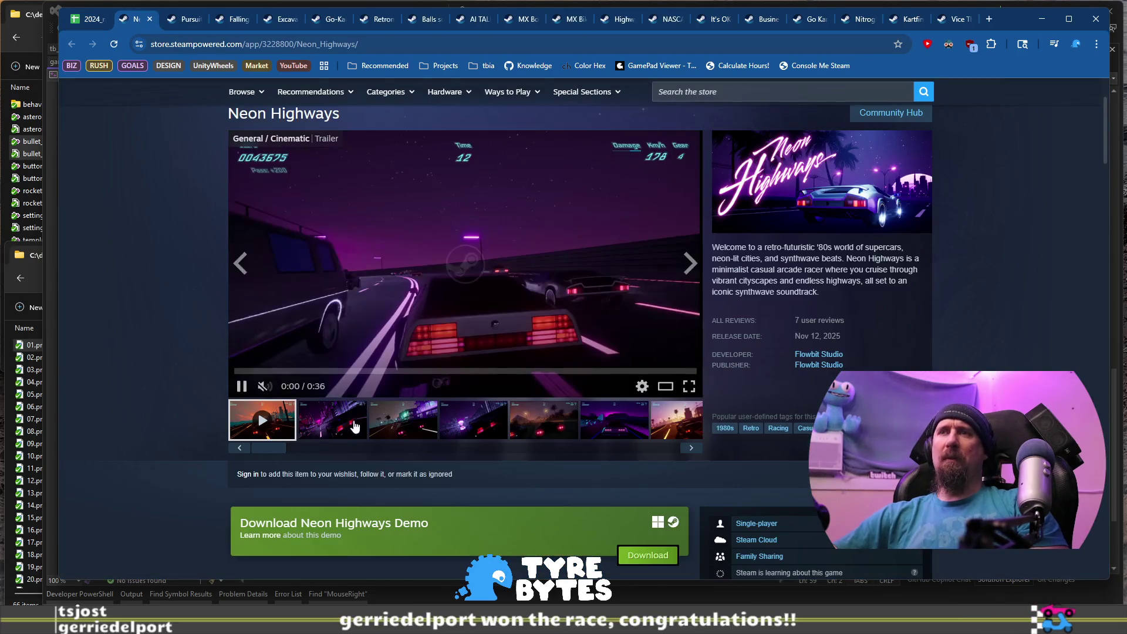
Flip through the Neon Highways screenshots, ending on the desert road shot.
click(333, 419)
click(398, 421)
click(491, 419)
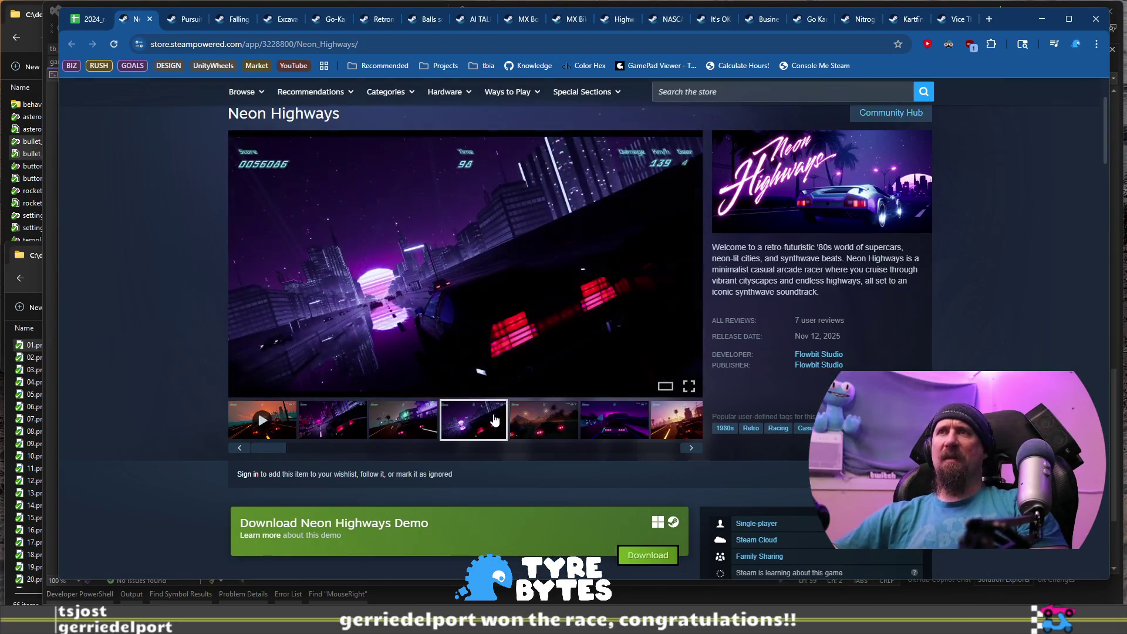
click(611, 424)
Watch the Neon Highways trailer, skim About This Game, then return to the spreadsheet.
click(262, 420)
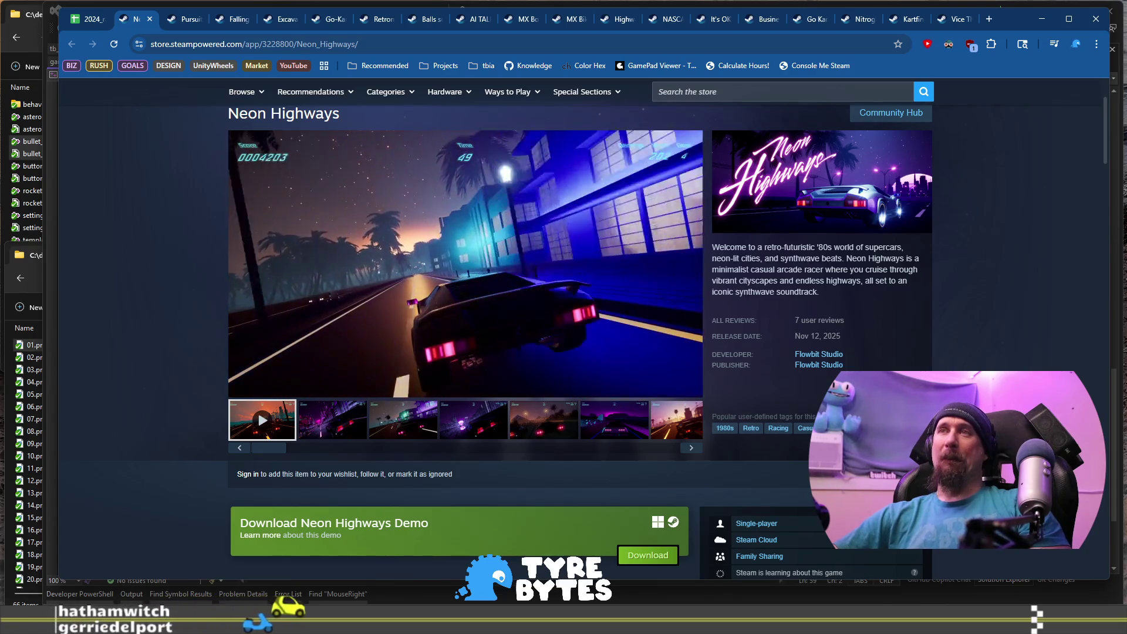
mouse_move(400, 315)
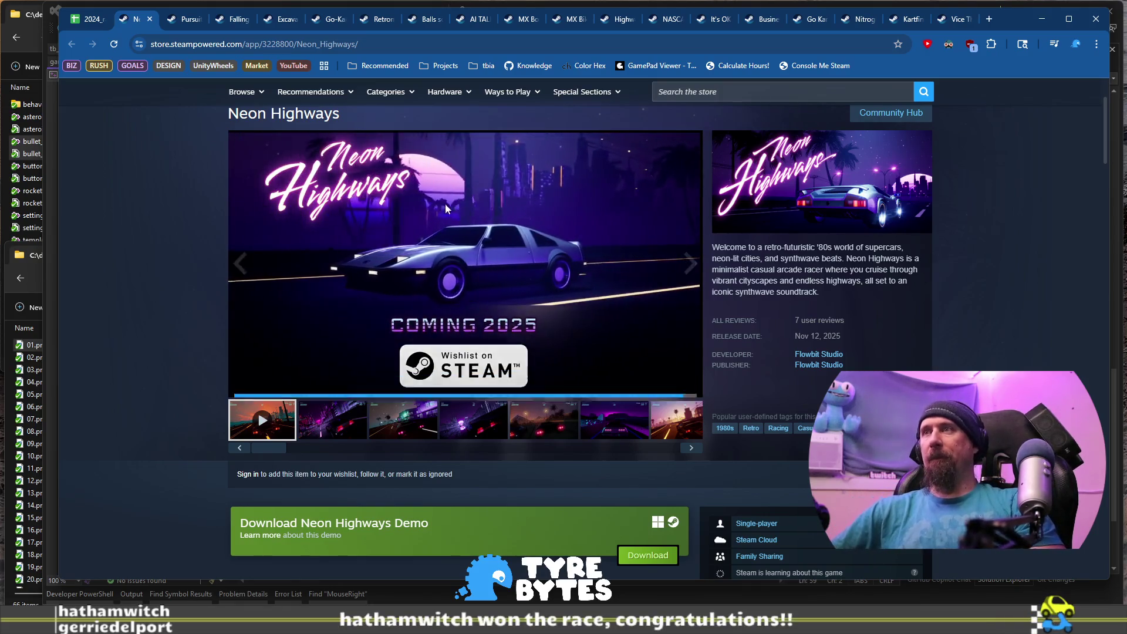
scroll(234, 240, down, 10)
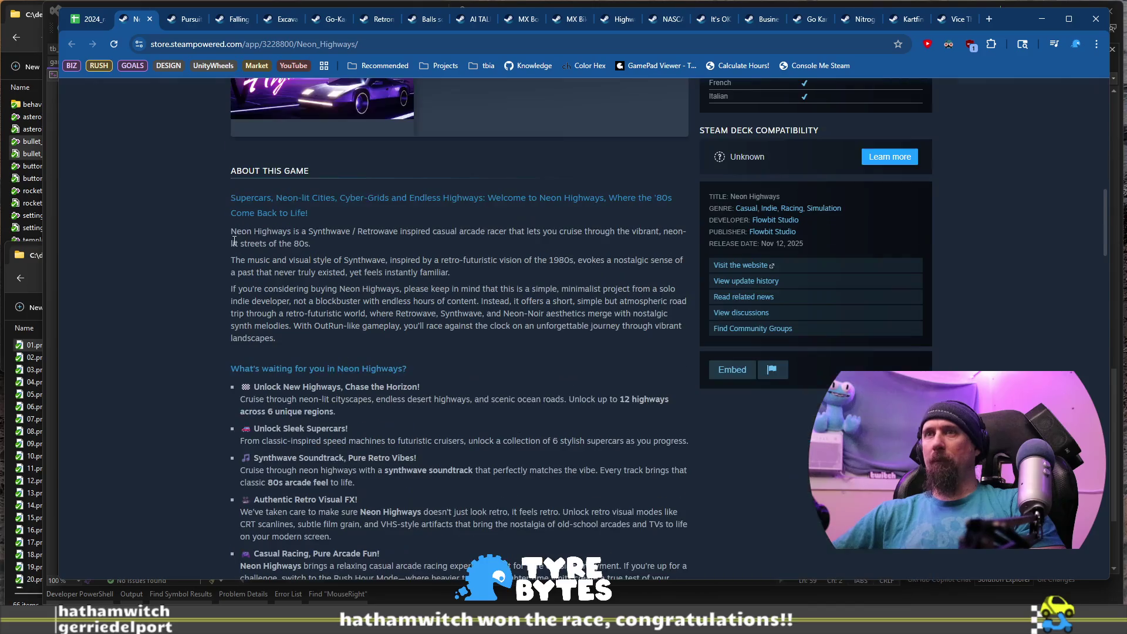
scroll(234, 240, up, 15)
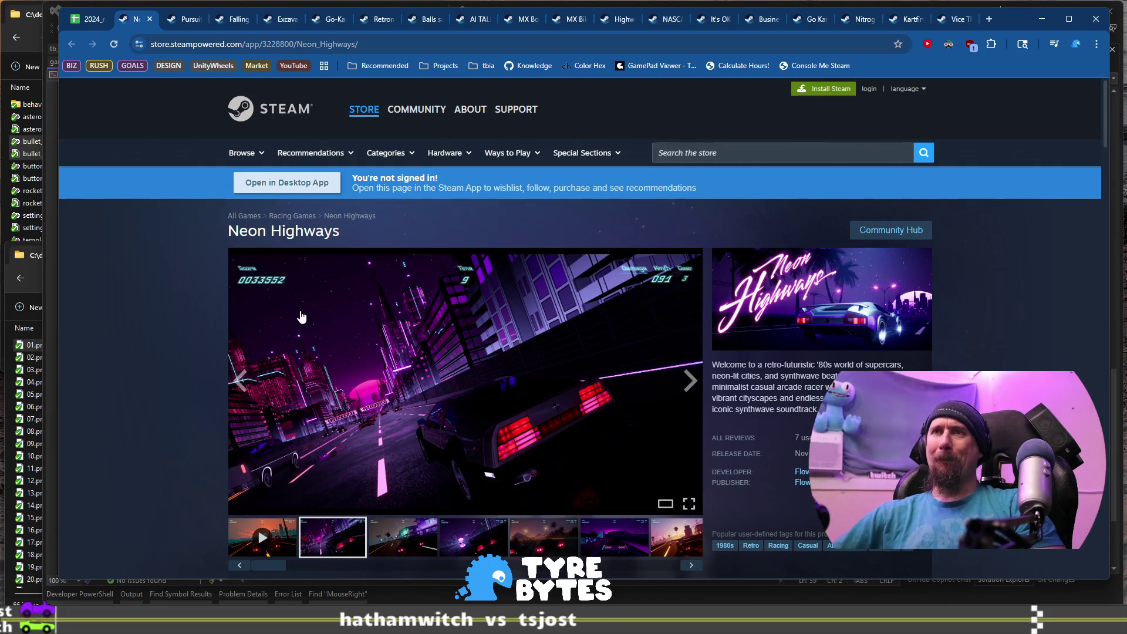
click(82, 24)
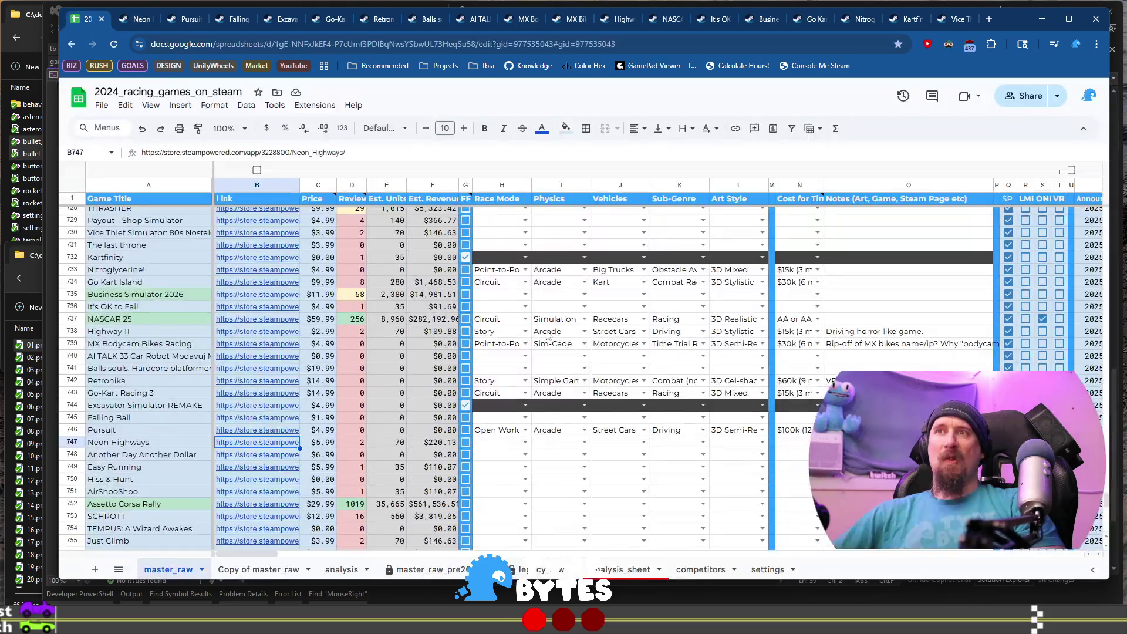
Set Neon Highways' race mode to Endless and physics to Arcade in row 747.
click(513, 446)
double_click(512, 445)
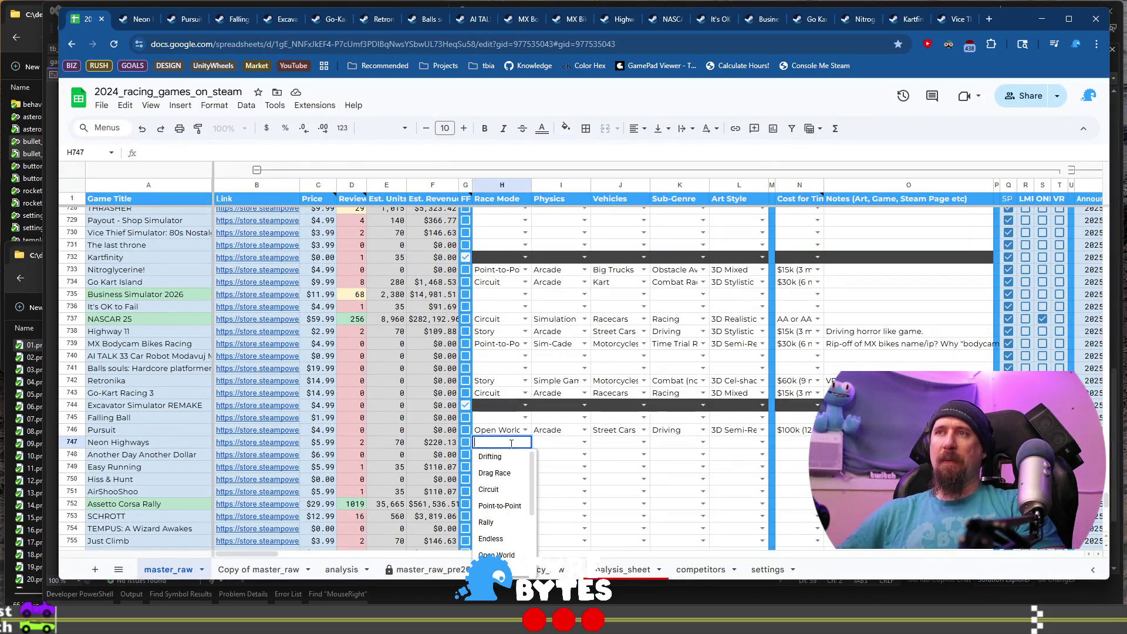
text(e)
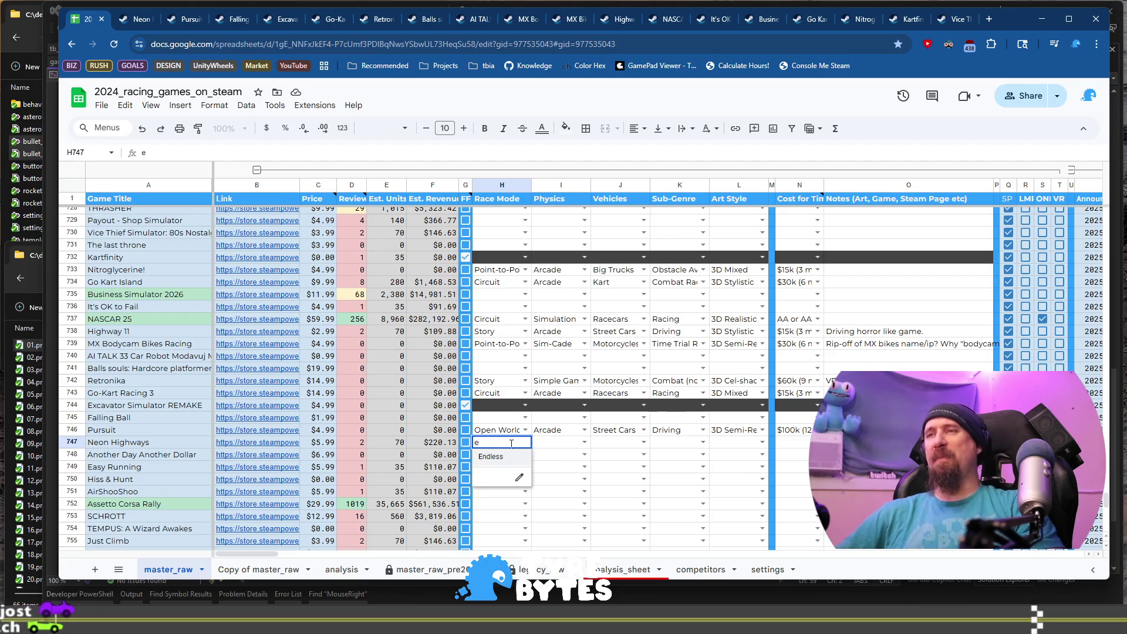
key(Tab)
key(Return)
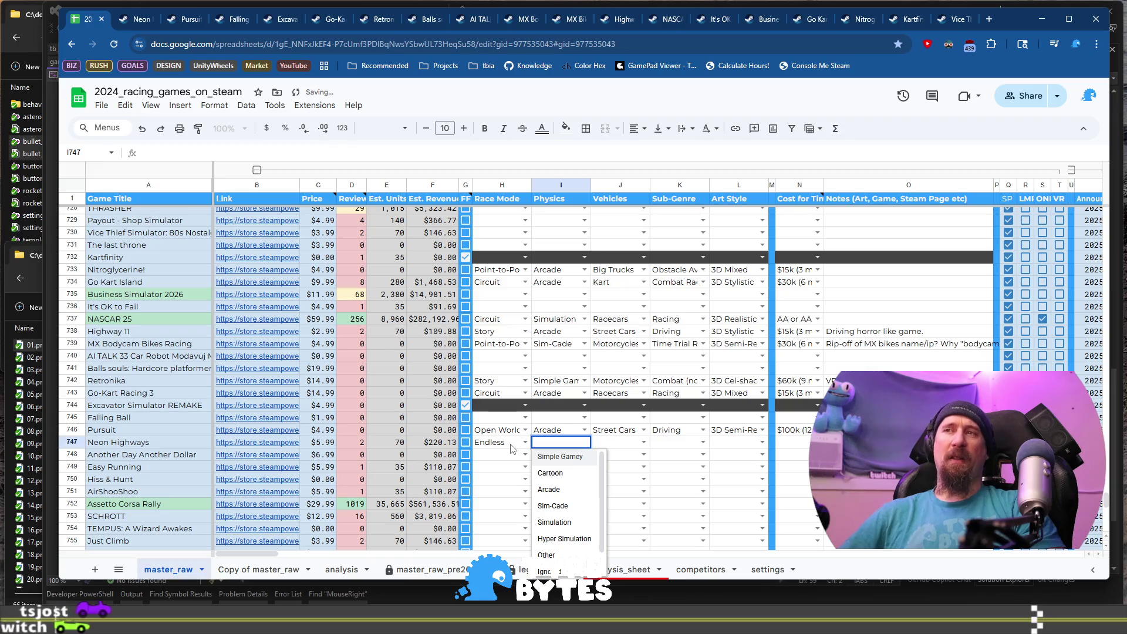
key(Down)
key(Down)
key(Tab)
key(Return)
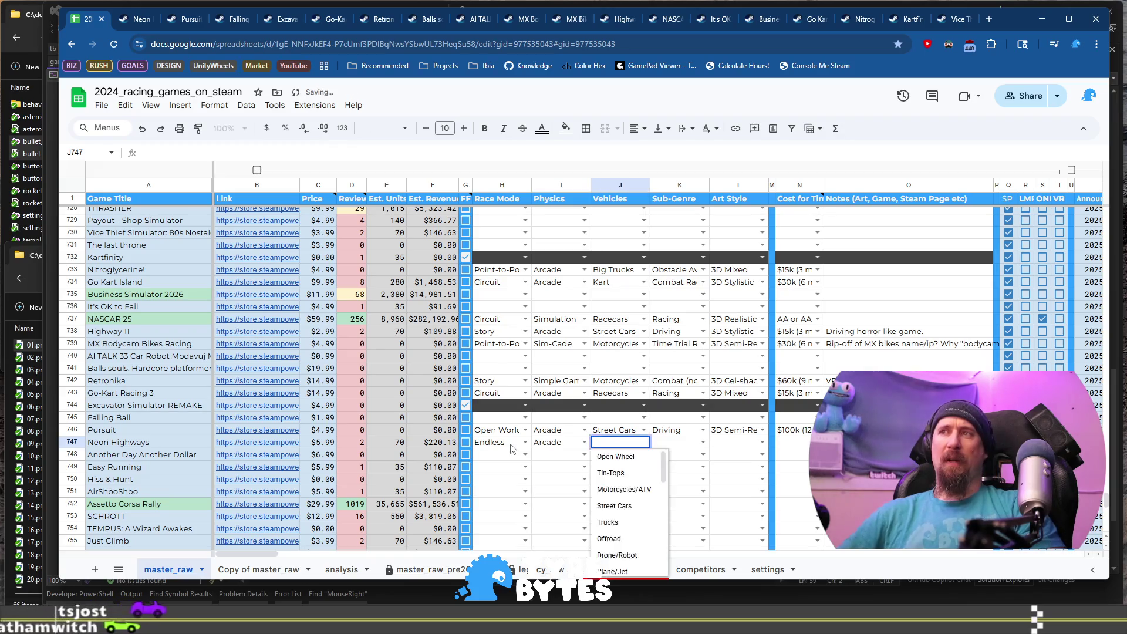
Add Street Cars vehicles, Obstacle Avoidance sub-genre and a $15k (3 month) cost.
text(st)
key(Tab)
key(Return)
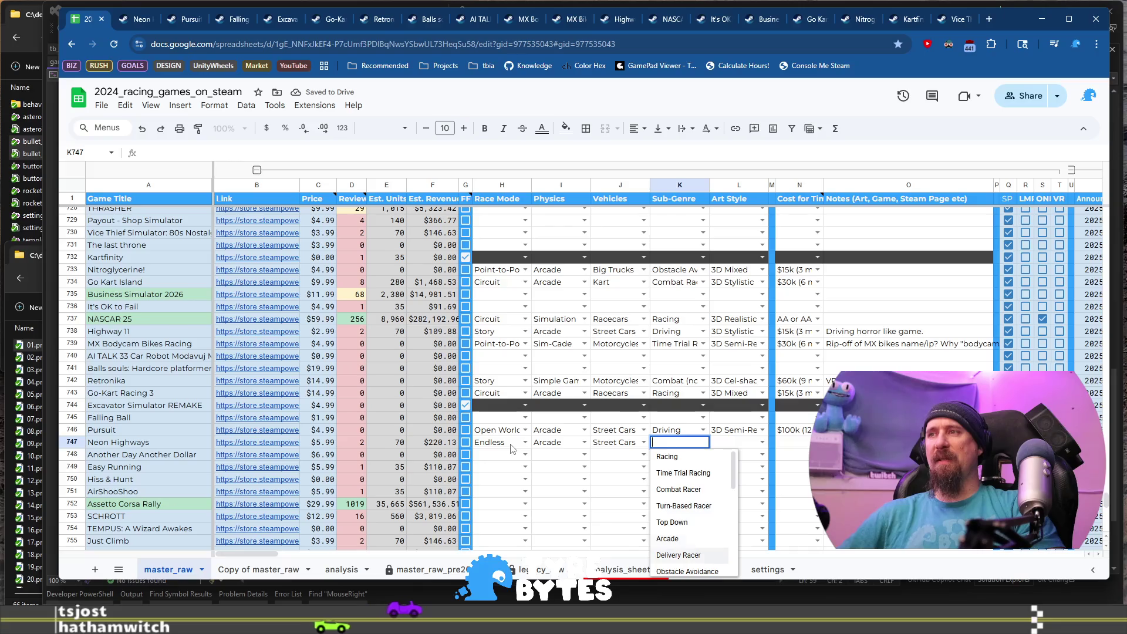
key(Tab)
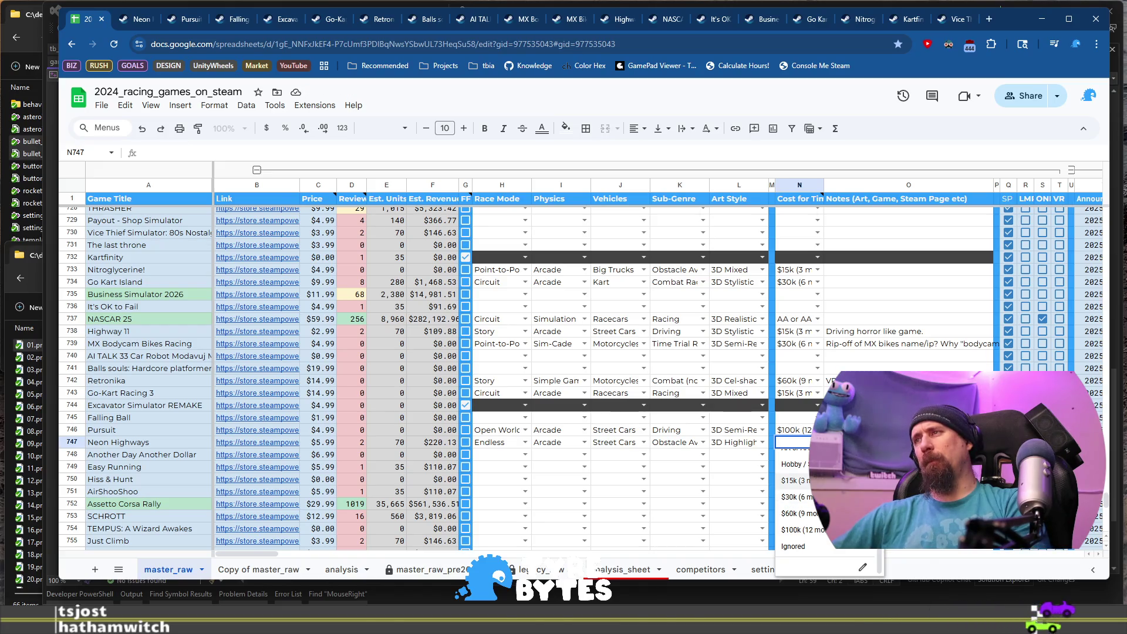
click(792, 480)
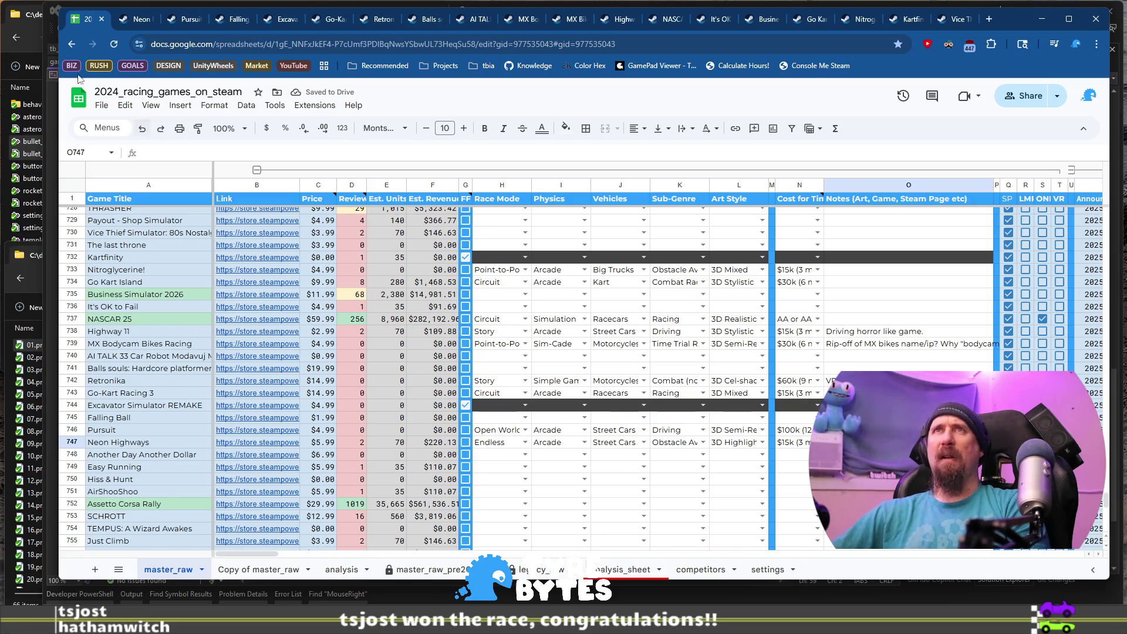
click(124, 25)
Open Another Day Another Dollar's Steam store page from its B748 link.
scroll(639, 433, down, 5)
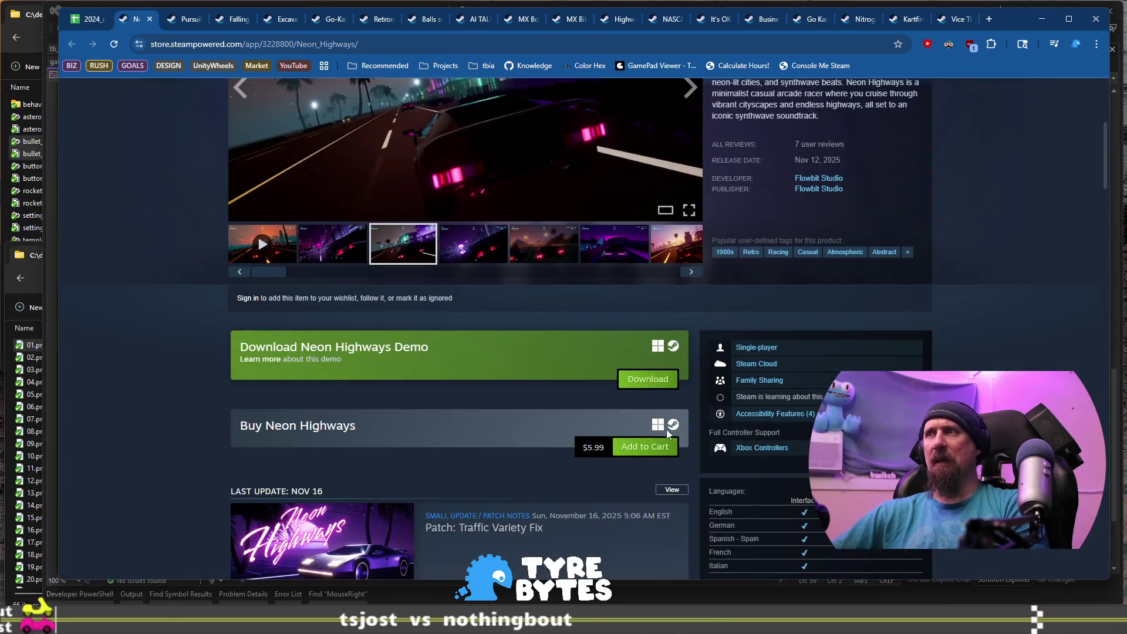
scroll(644, 438, up, 4)
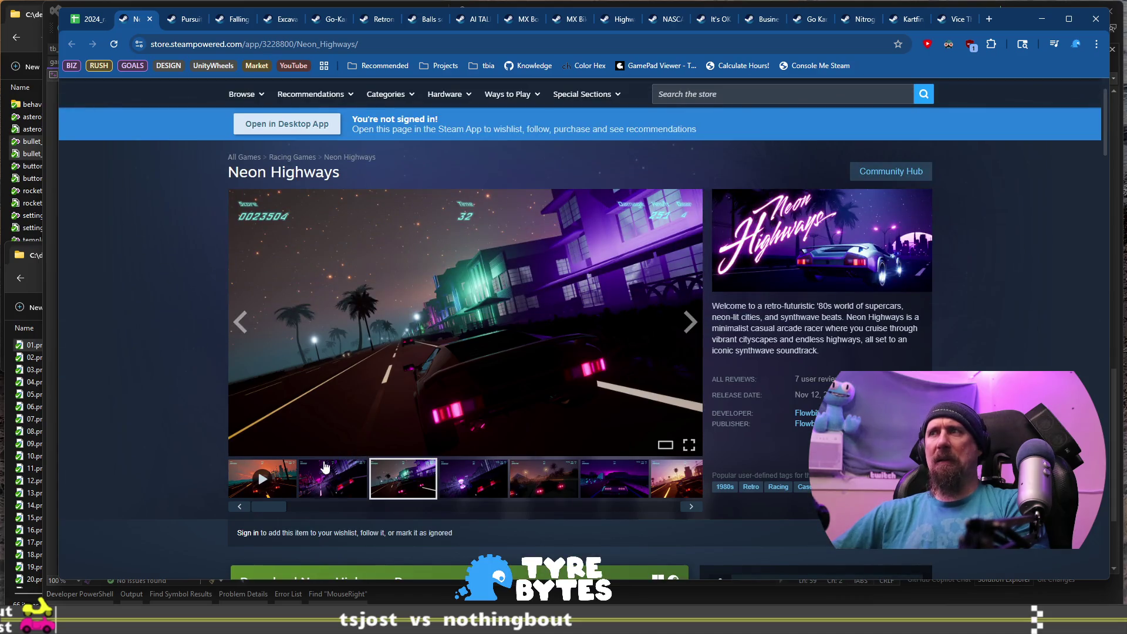
click(88, 19)
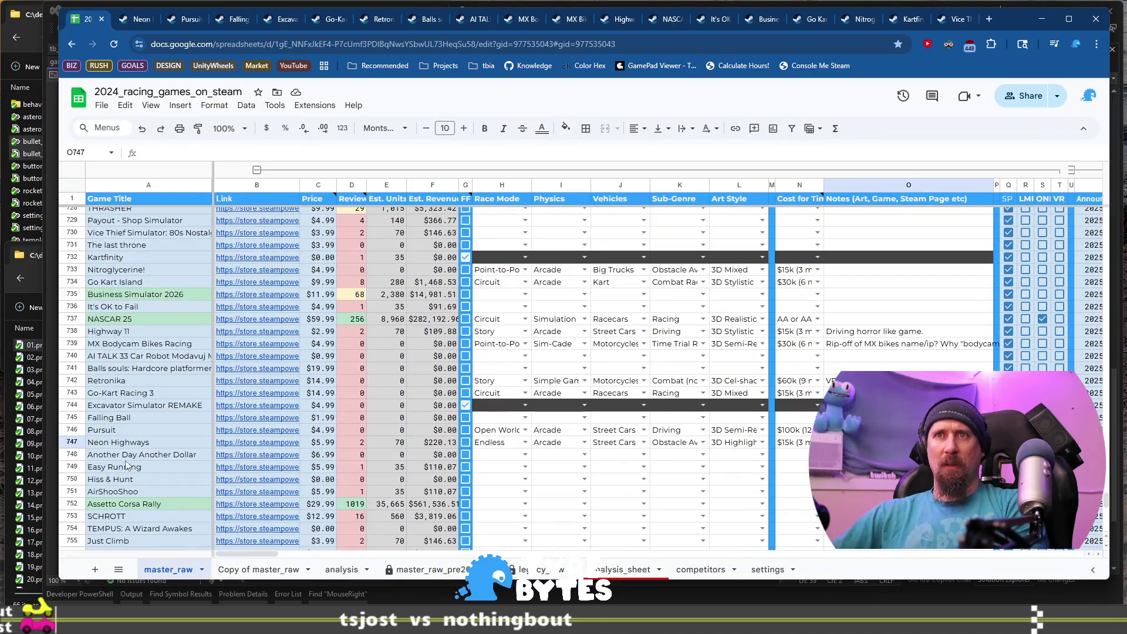
click(253, 454)
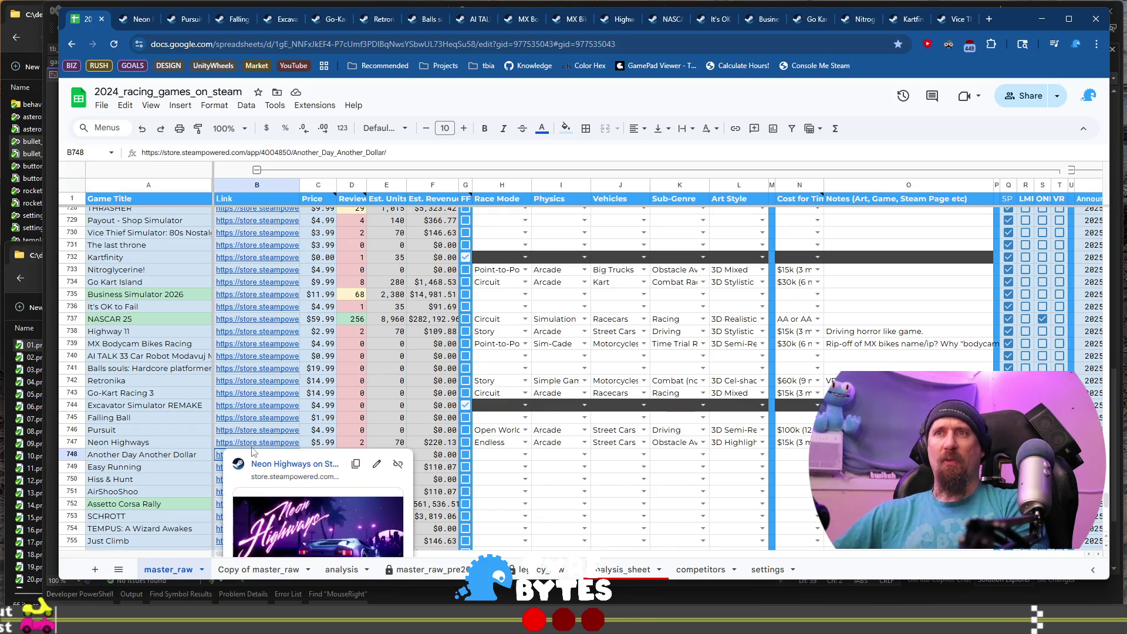
click(130, 465)
click(258, 457)
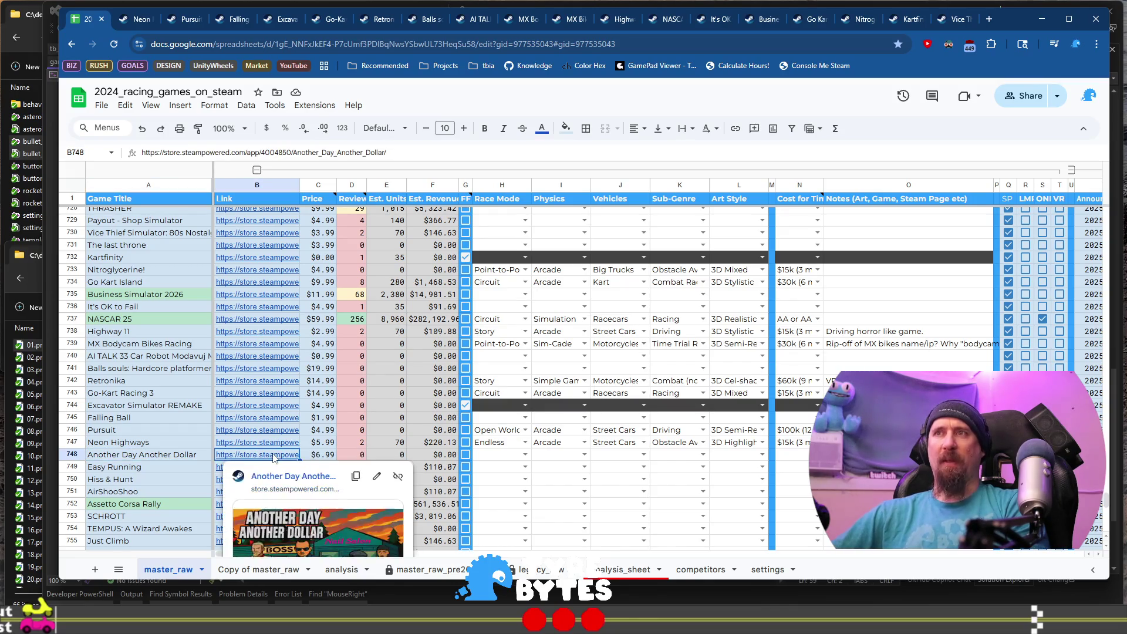
click(274, 476)
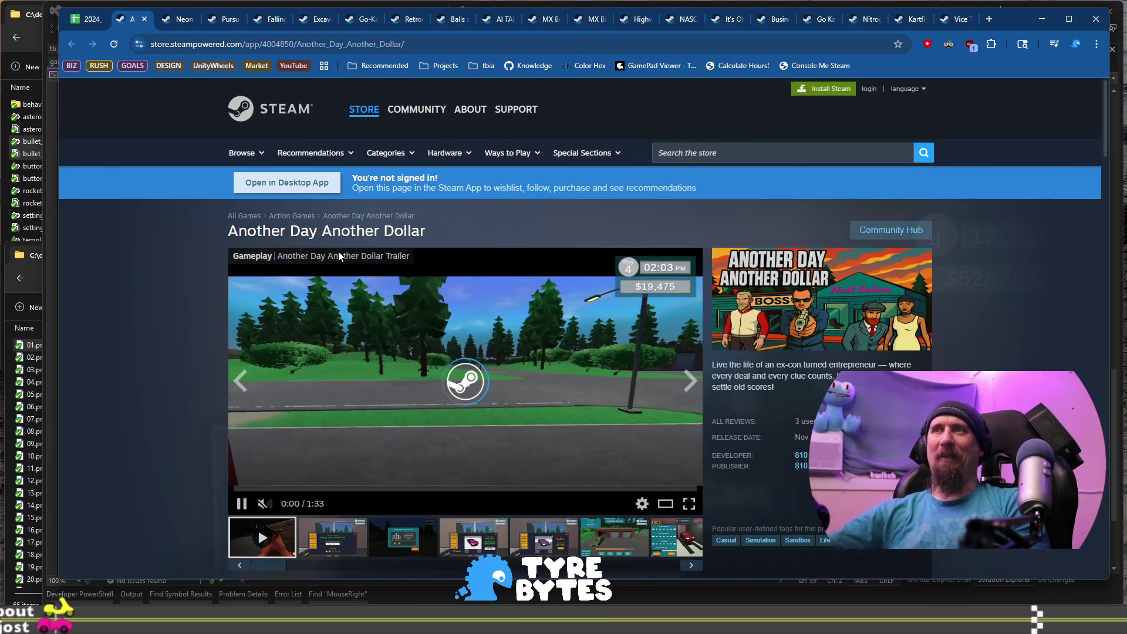
Page through all Another Day Another Dollar gallery screenshots, then copy the store page address.
scroll(467, 384, down, 2)
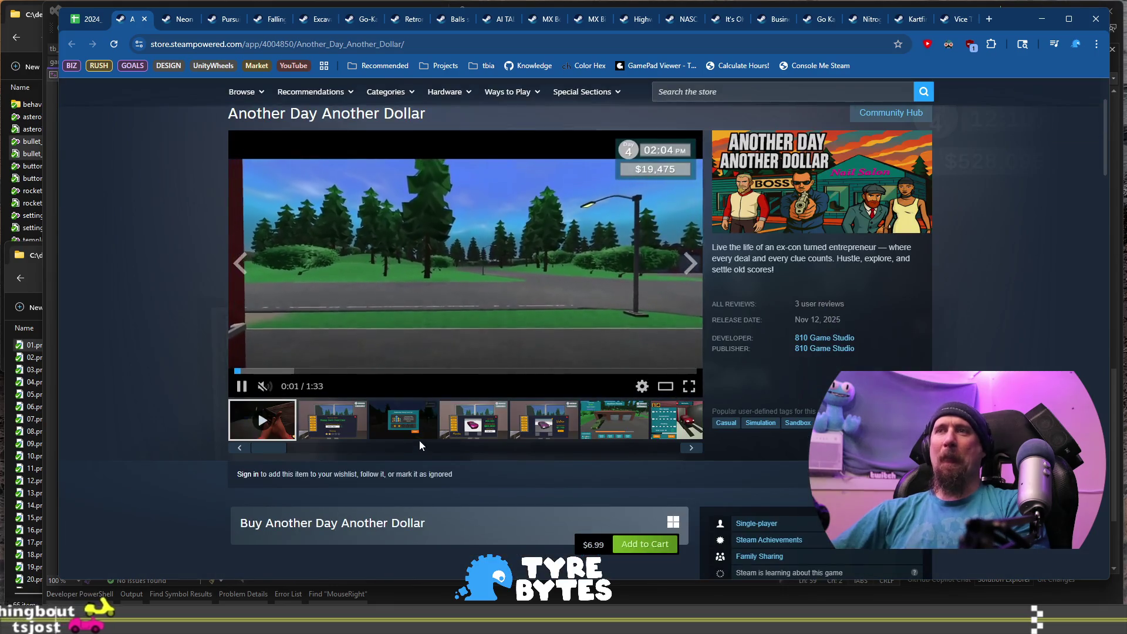
click(420, 437)
click(475, 414)
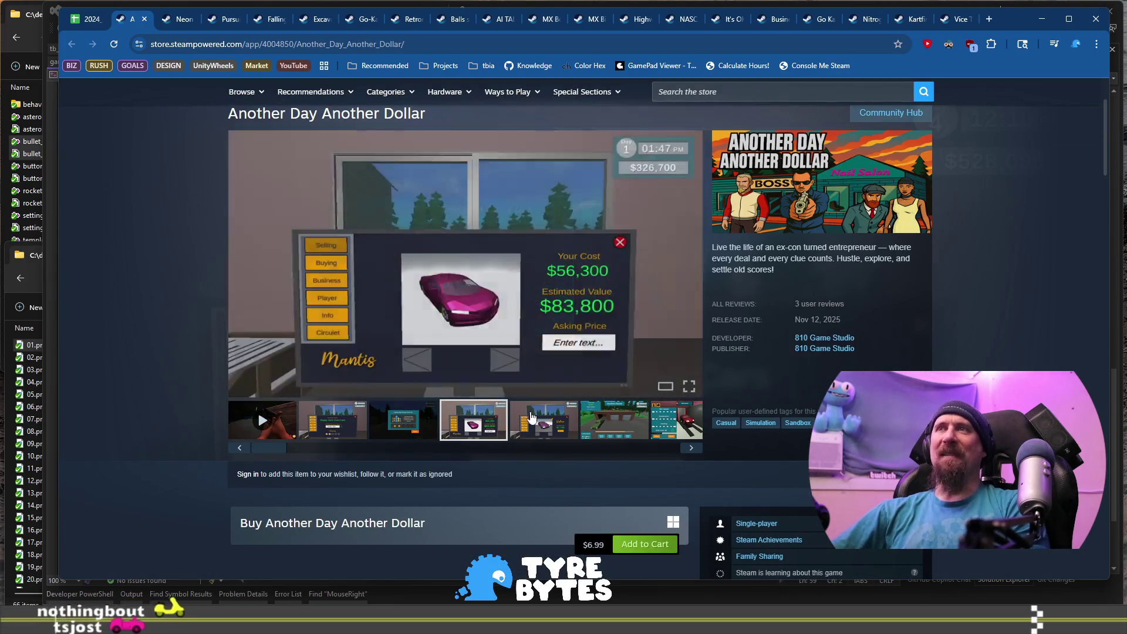
click(616, 423)
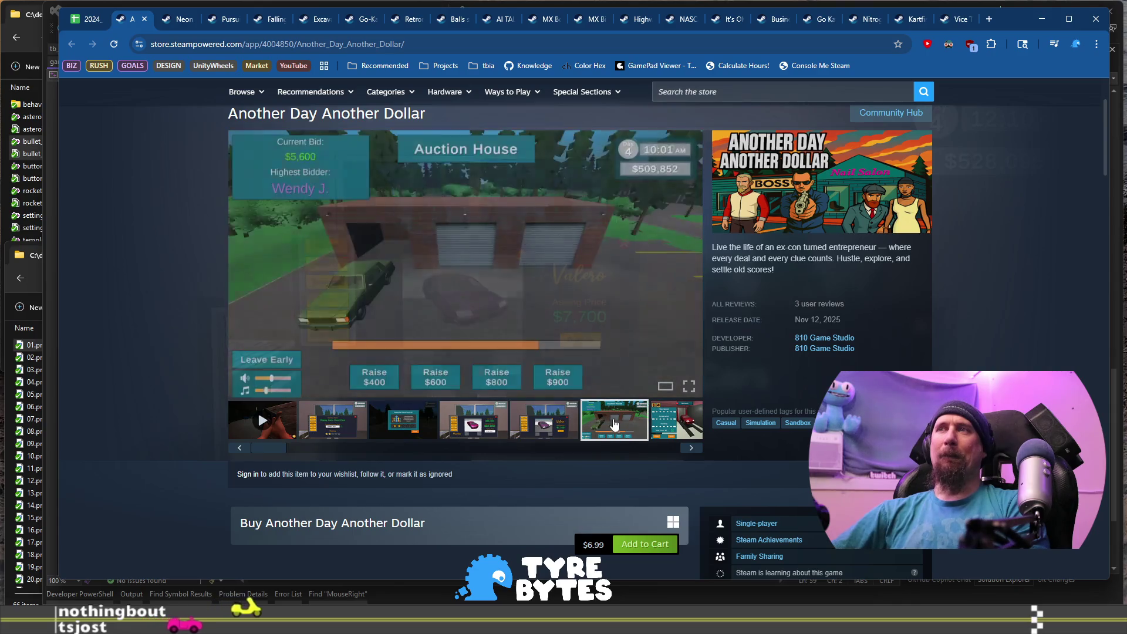
click(684, 452)
click(684, 452)
click(685, 451)
click(684, 453)
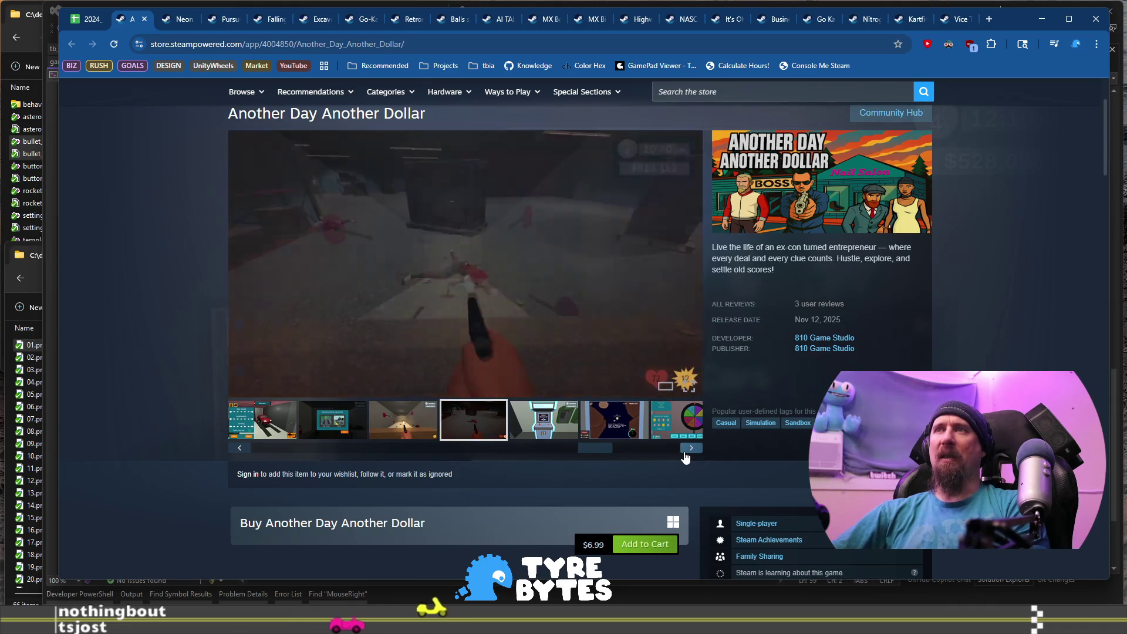
click(684, 453)
click(684, 452)
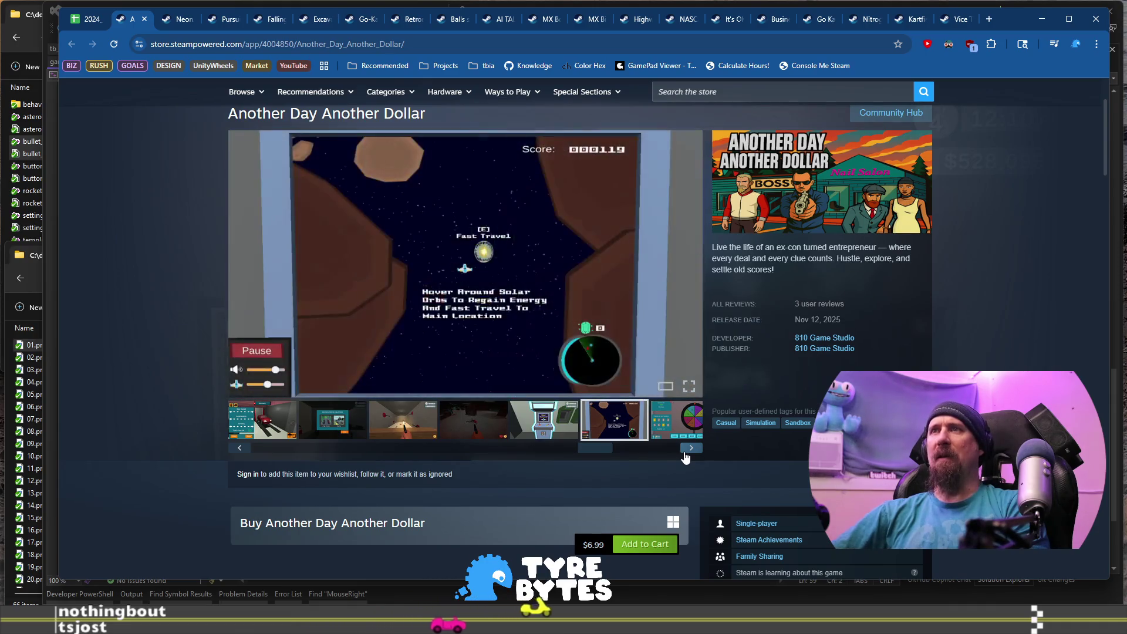
click(684, 453)
click(684, 452)
click(685, 453)
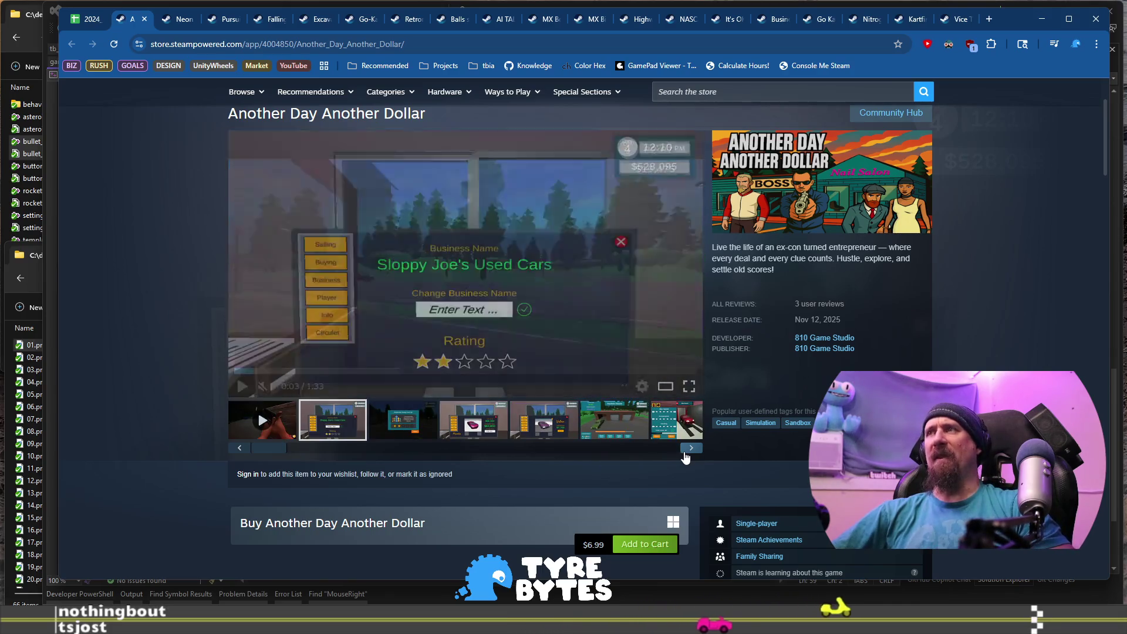
click(397, 50)
key(alt+Tab)
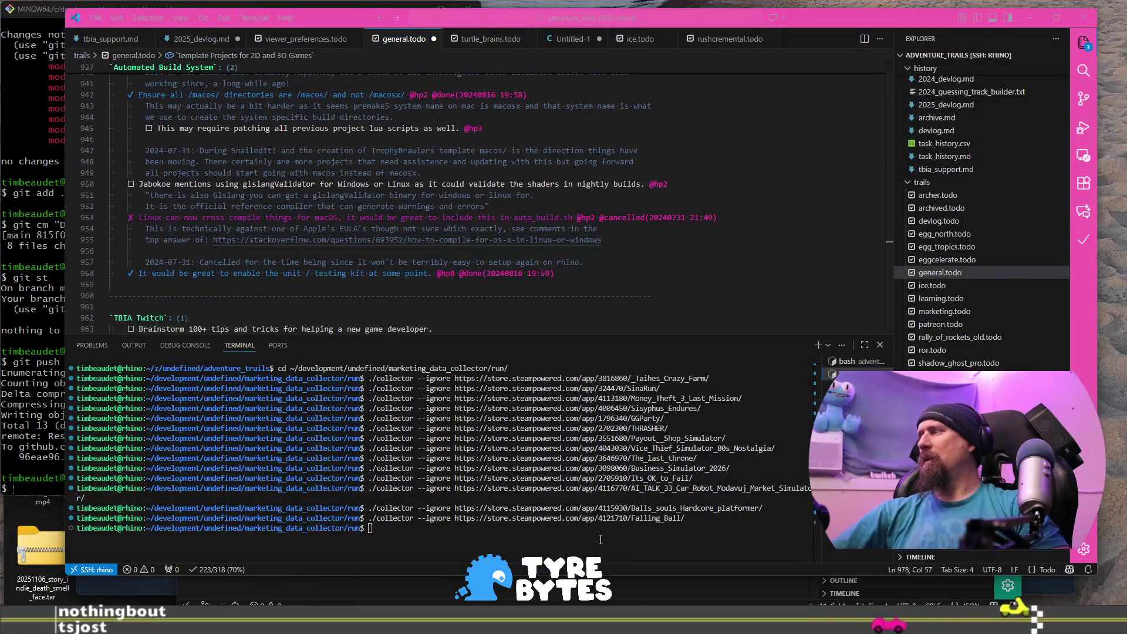
Run ./collector --ignore with the pasted Another Day Another Dollar store URL.
text(https://store.steampowered.com/app/4004850/Another_Day_Another_Dollar/)
key(Return)
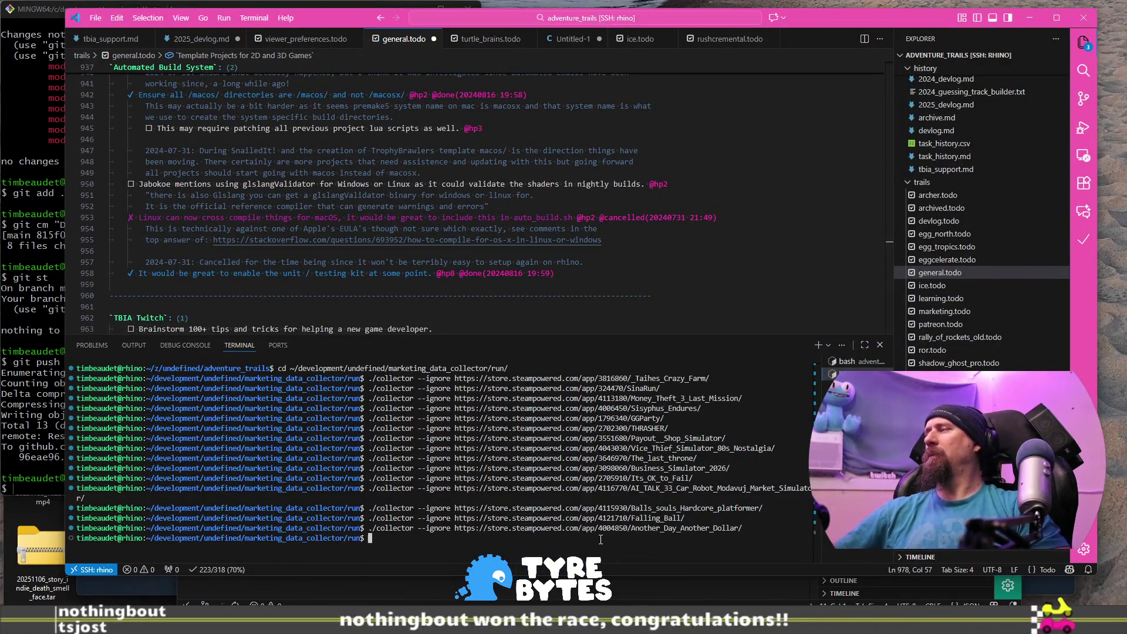
key(alt+Tab)
Back in the spreadsheet, select Easy Running's link cell B749 and show its preview.
click(91, 20)
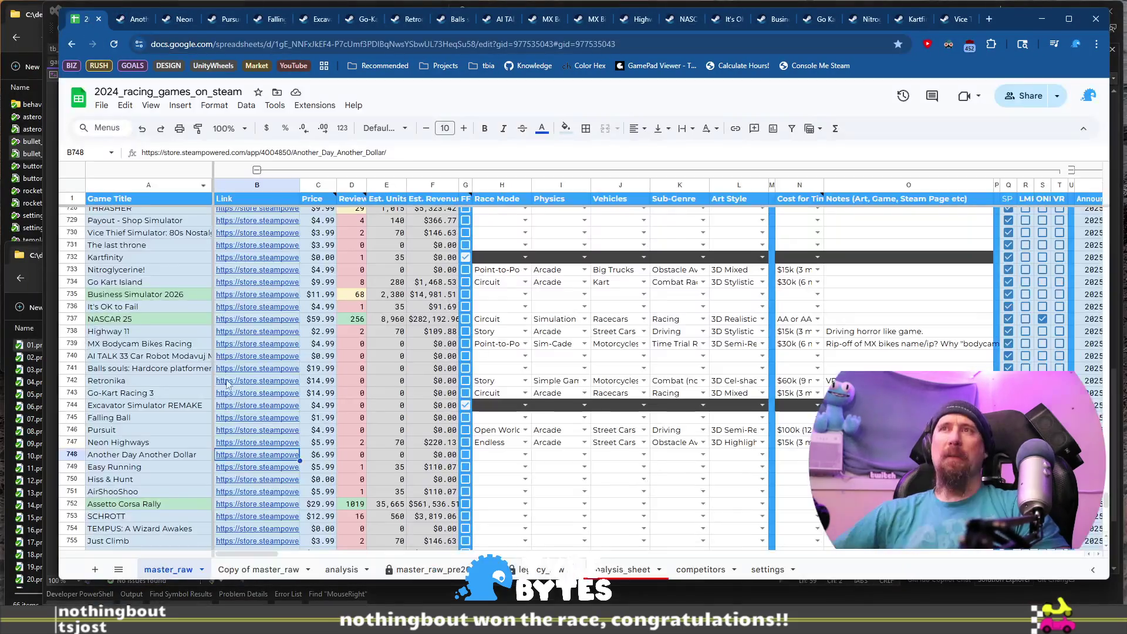
scroll(173, 409, up, 6)
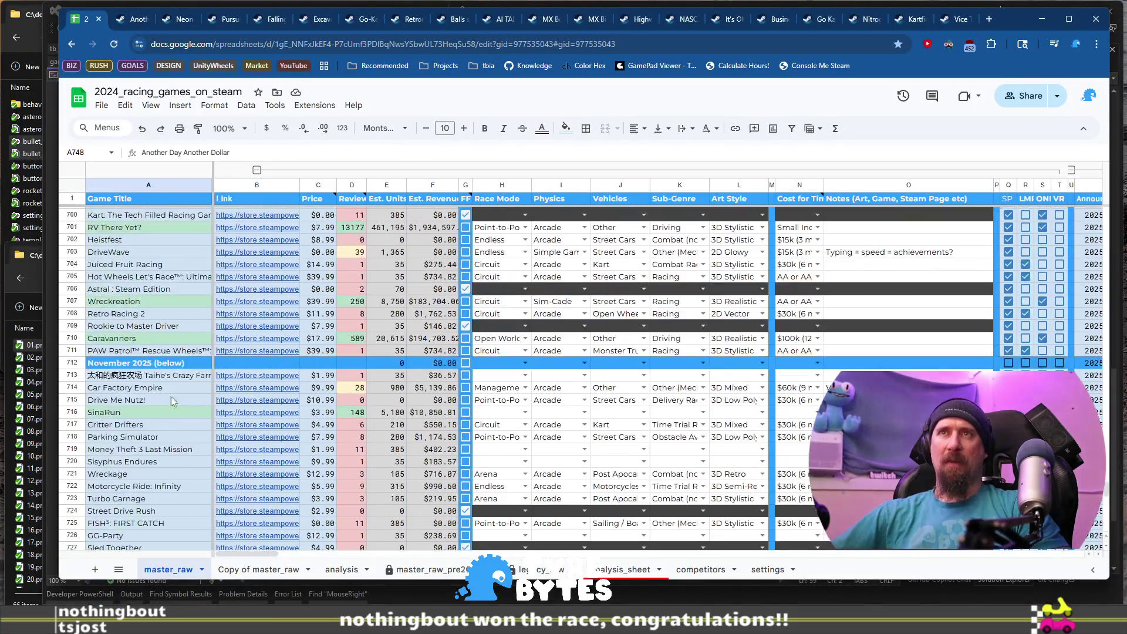
shift+click(167, 375)
scroll(170, 378, down, 10)
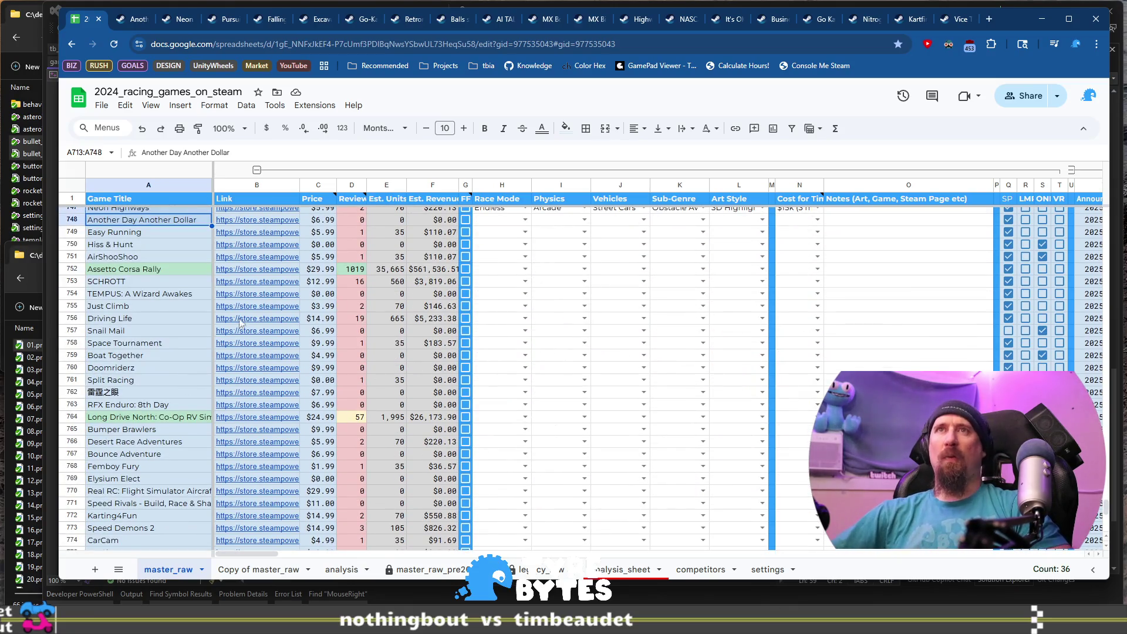
click(181, 235)
click(245, 234)
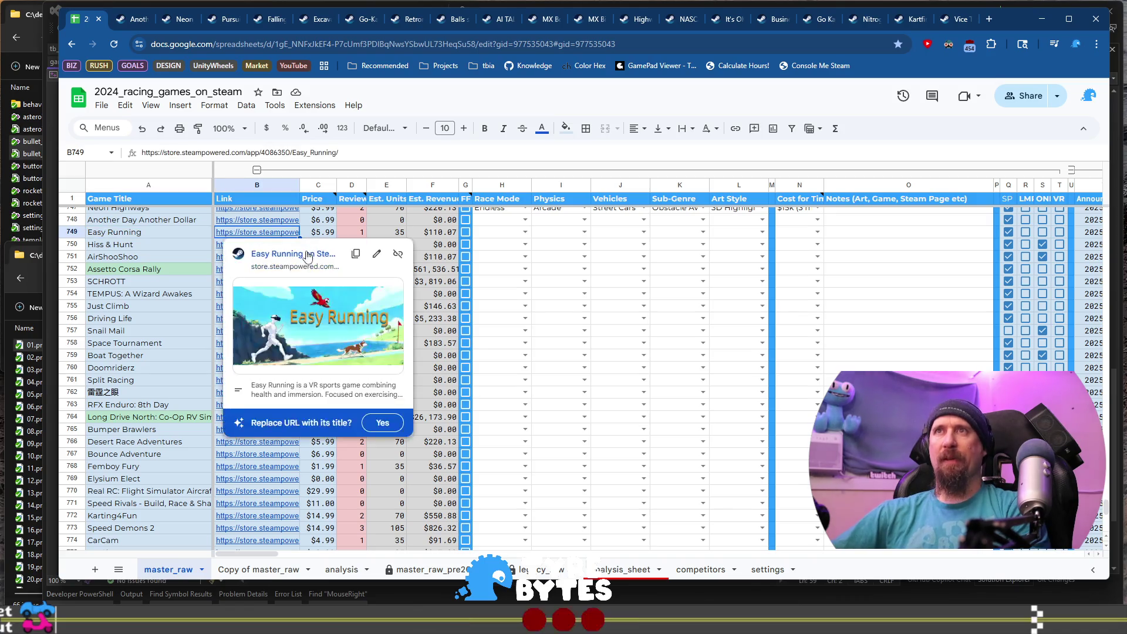
Open Easy Running's store page and view its screenshots, including the snowy map-marker shot.
click(306, 256)
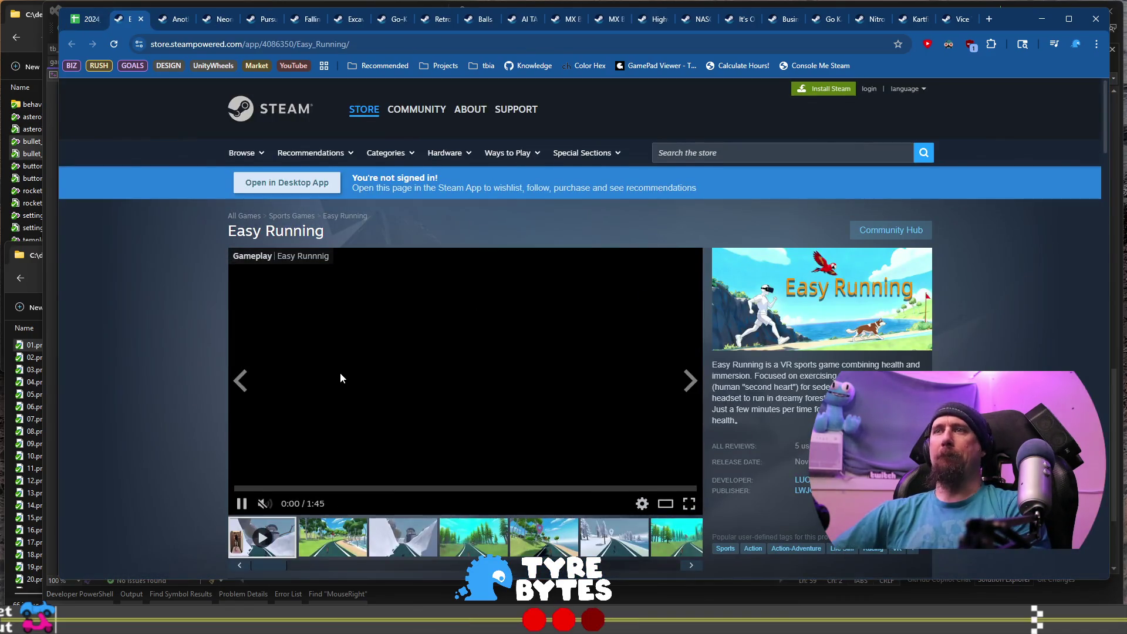
scroll(340, 376, down, 1)
click(418, 487)
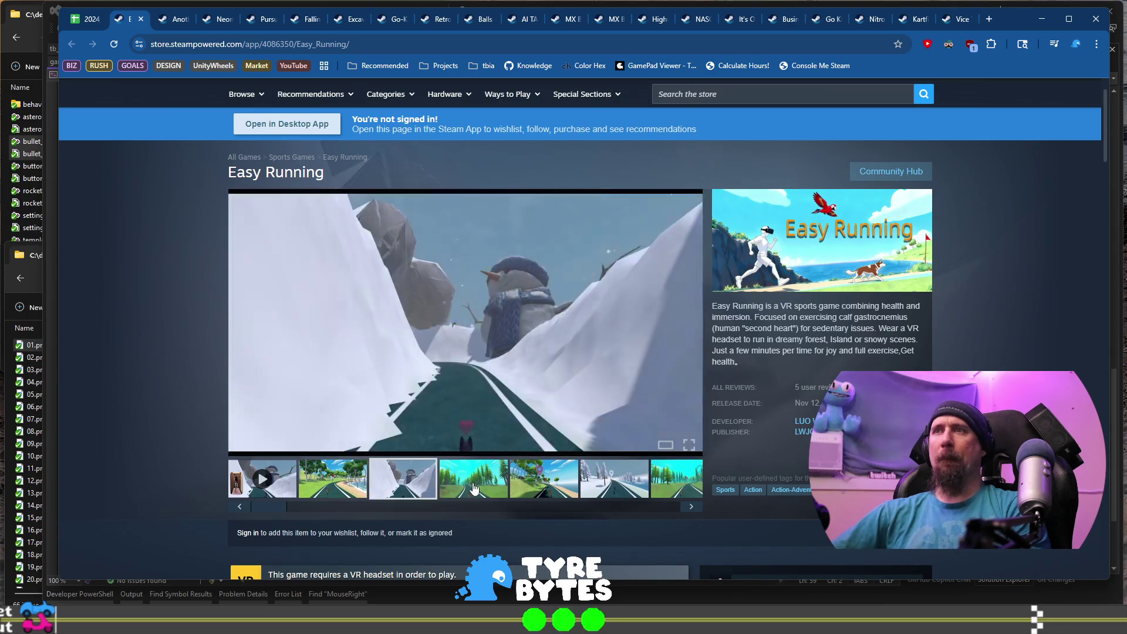
click(475, 487)
click(538, 491)
click(611, 488)
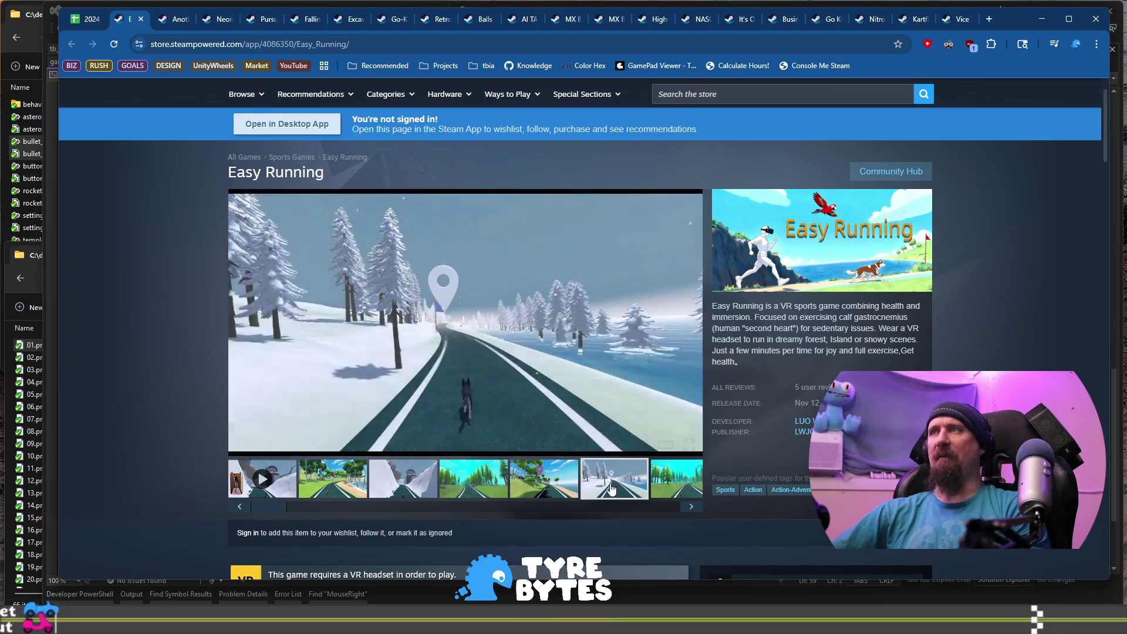
Paste Easy Running's URL into the ignore command but cancel it, then return to the sheet.
click(495, 44)
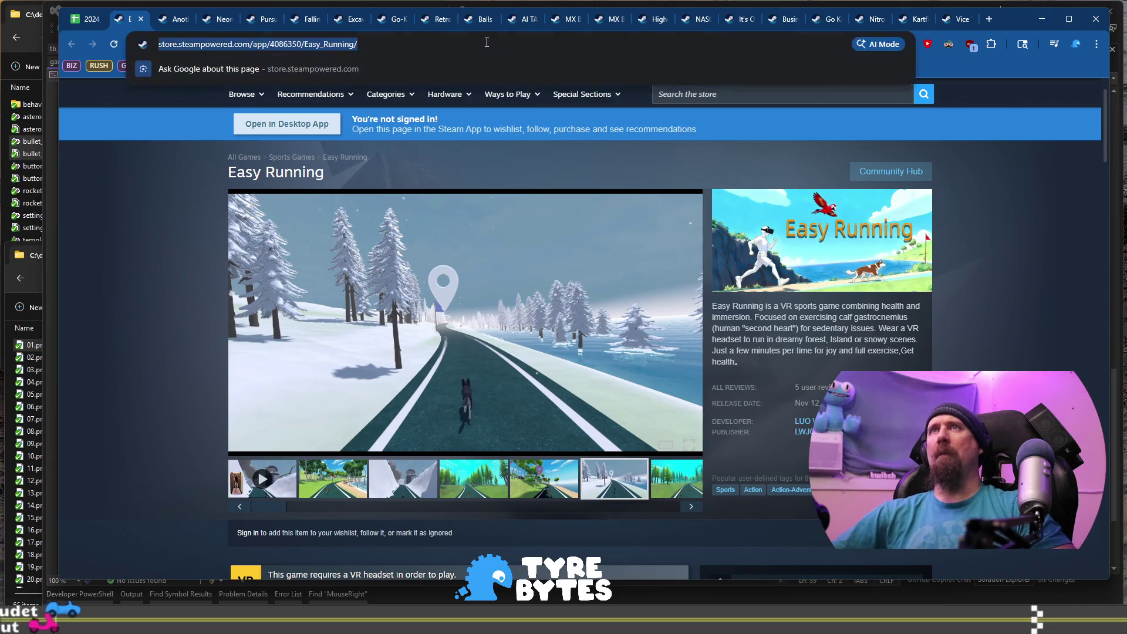
key(alt+Tab)
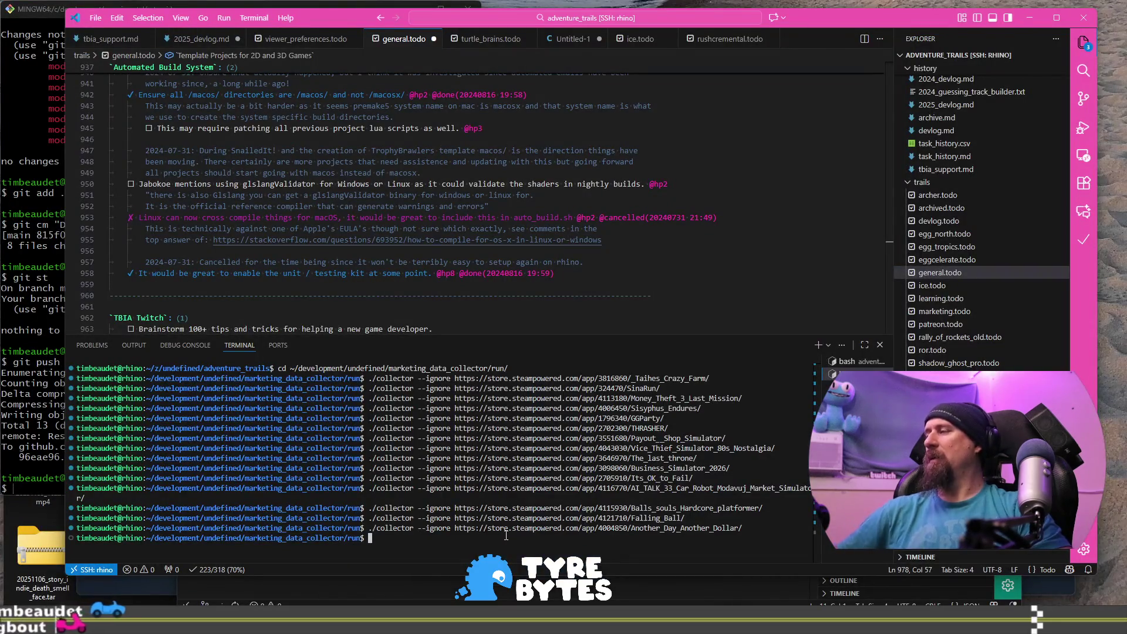
text(https://store.steampowered.com/app/4086350/Easy_Running/)
key(ctrl+c)
key(alt+Tab)
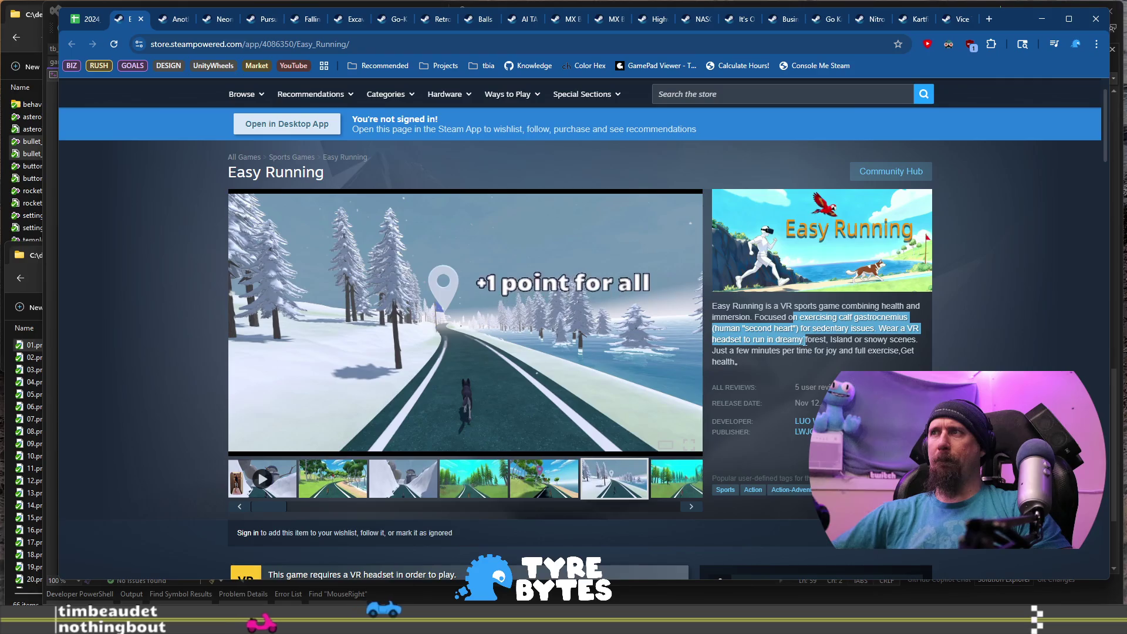
scroll(806, 341, down, 3)
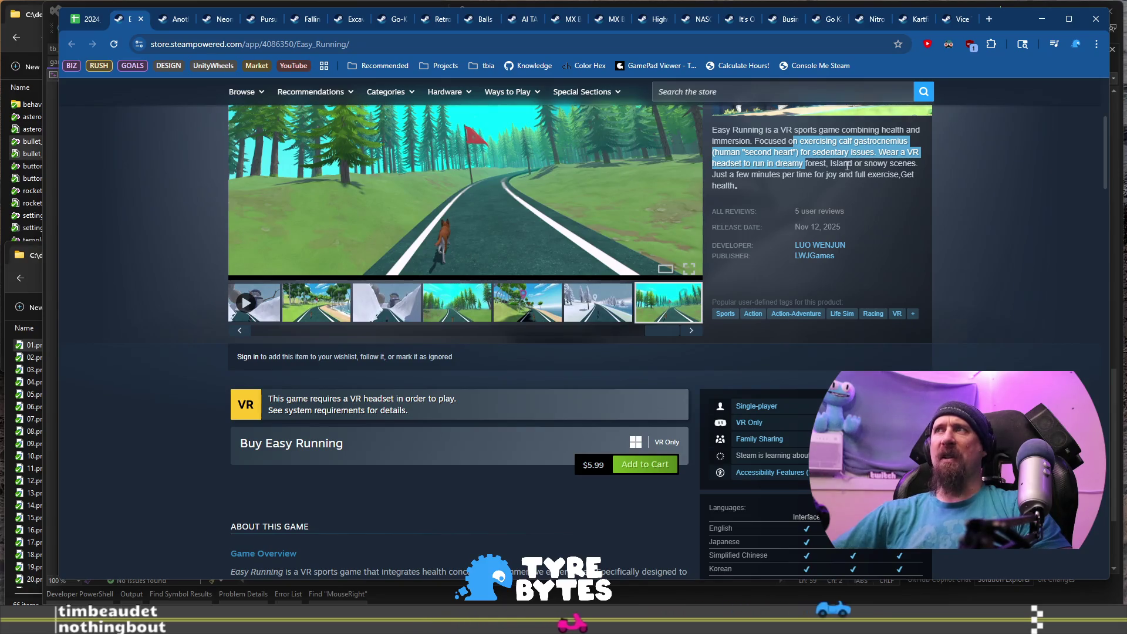
scroll(194, 352, up, 3)
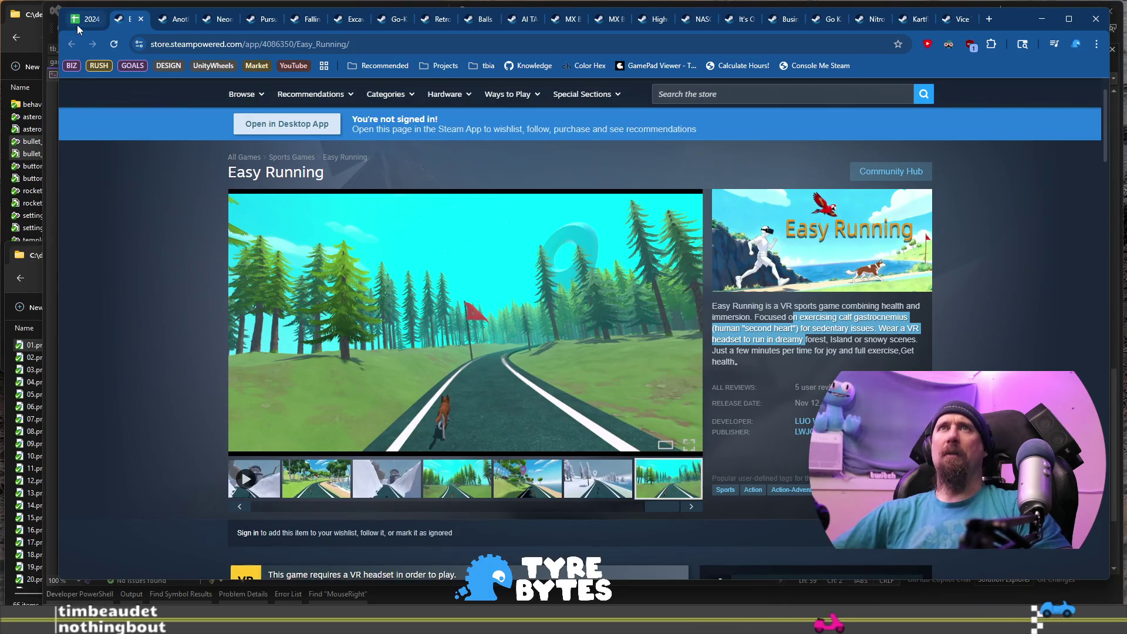
click(76, 24)
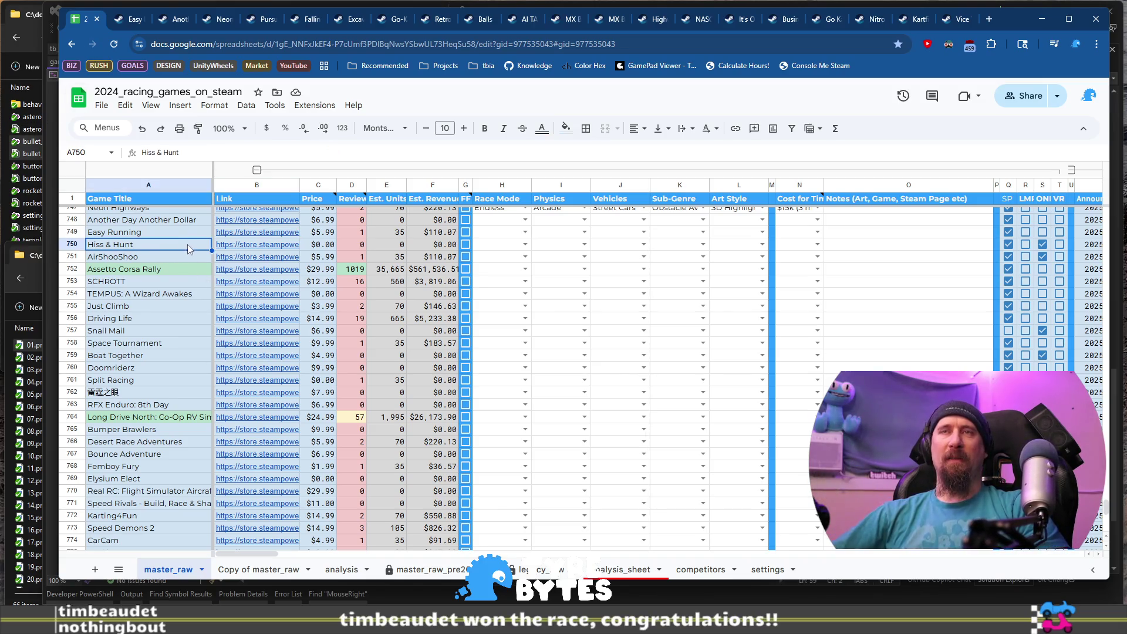
Open Hiss & Hunt's store page from B750 and step through six screenshots.
click(236, 247)
click(276, 262)
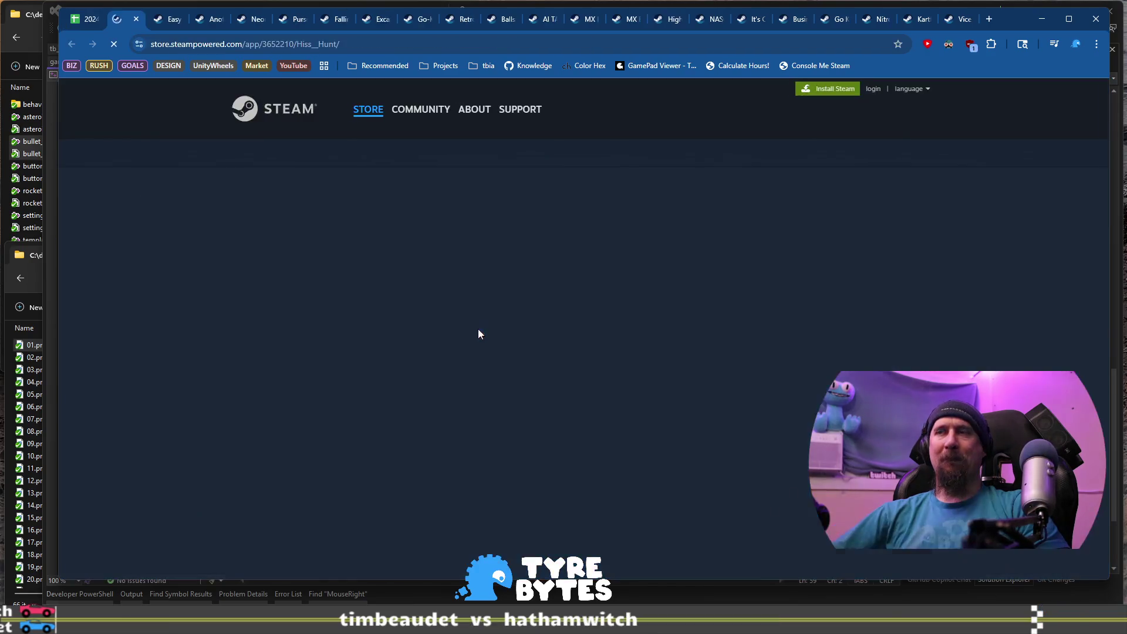
scroll(458, 381, down, 2)
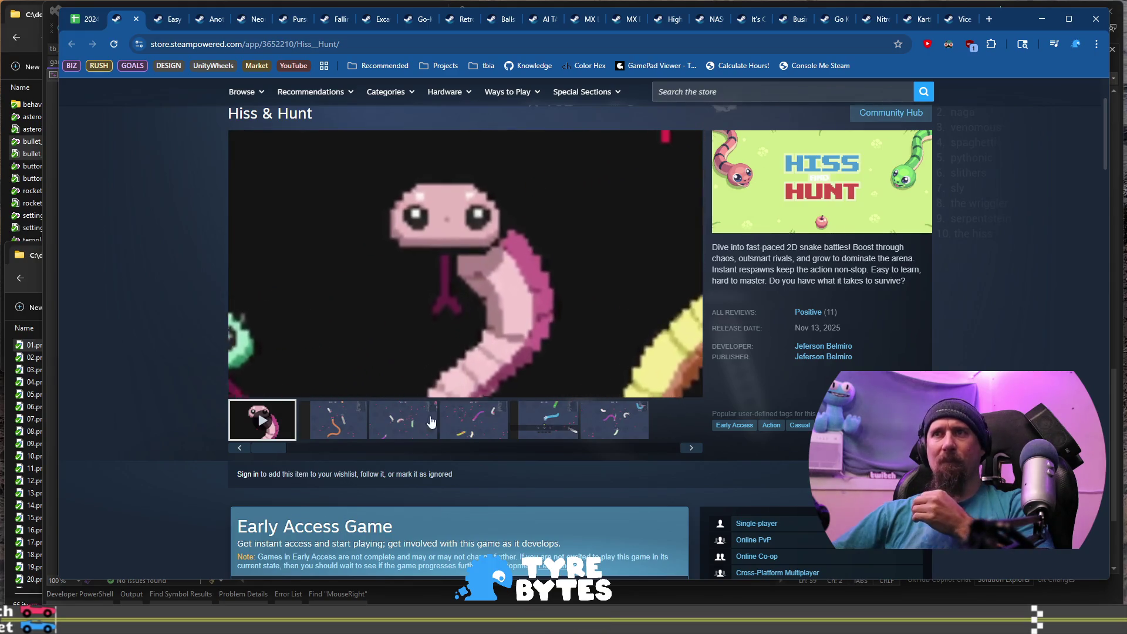
click(349, 421)
click(409, 420)
click(476, 424)
click(563, 427)
click(613, 422)
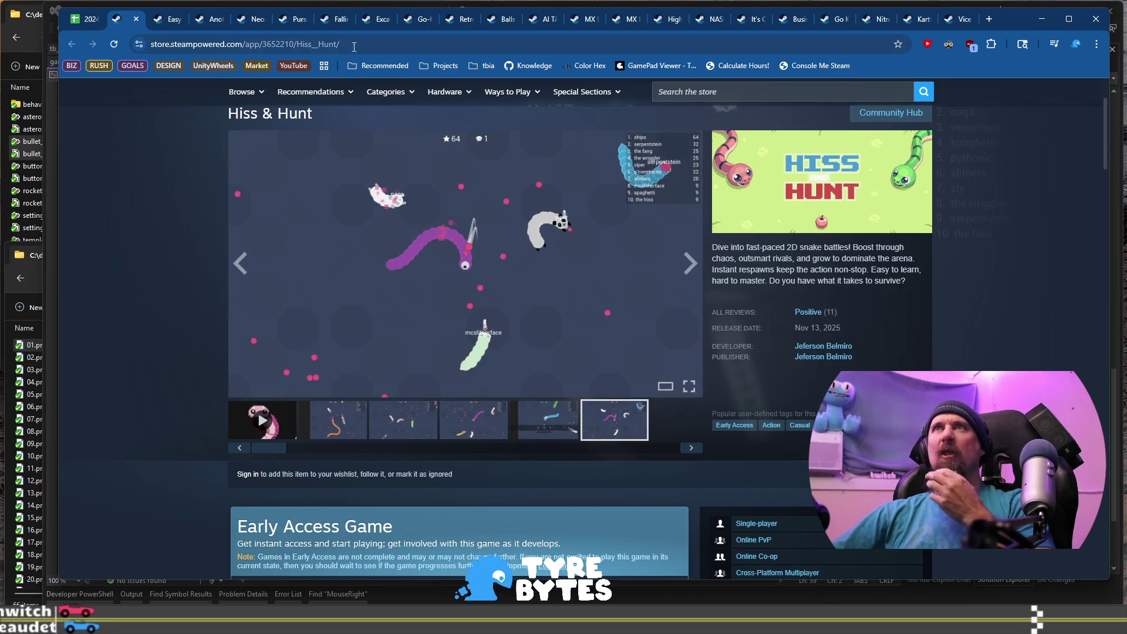
Copy Hiss & Hunt's URL to the terminal, then close the Hiss & Hunt, Easy Running and Another Day tabs.
click(354, 49)
key(alt+Tab)
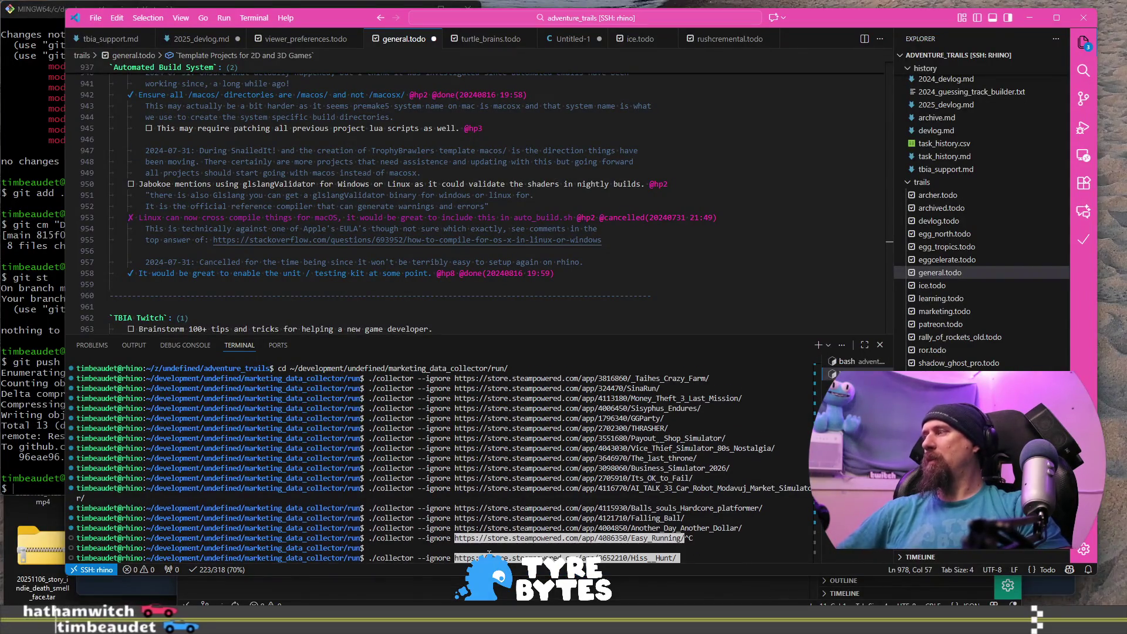
key(alt+Tab)
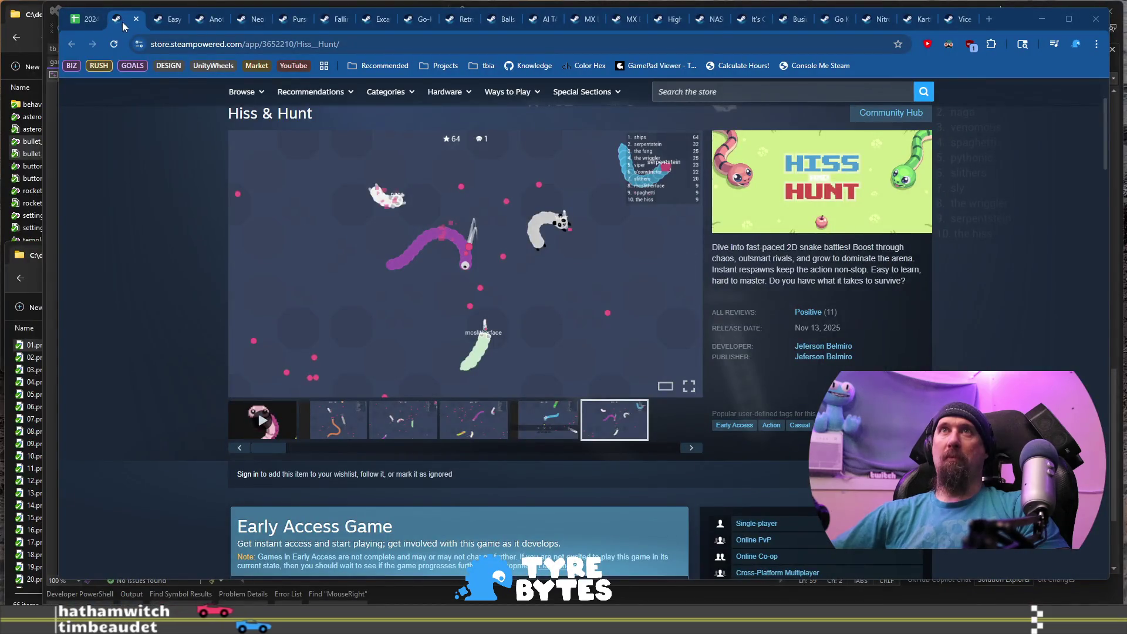
click(137, 20)
click(136, 20)
click(137, 20)
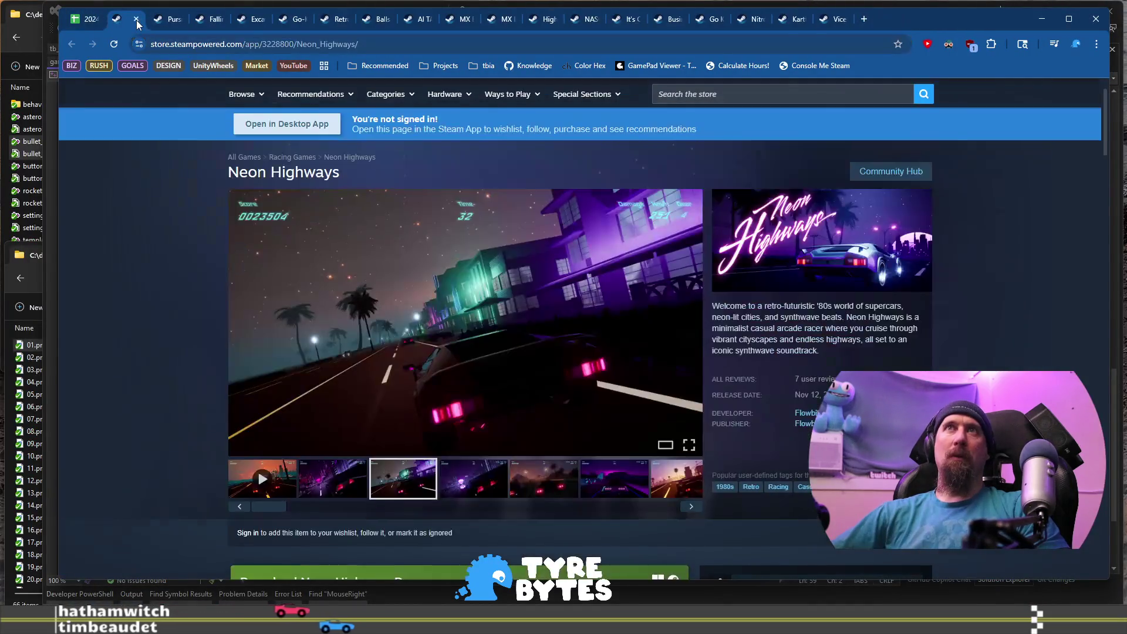
Close all remaining already-reviewed Steam game tabs, starting with Neon Highways.
click(136, 20)
click(136, 20)
click(136, 20)
click(136, 20)
click(136, 20)
click(136, 20)
click(136, 20)
click(137, 20)
click(136, 20)
click(136, 20)
click(136, 20)
click(136, 20)
click(136, 20)
click(136, 20)
click(136, 19)
click(136, 20)
click(136, 20)
click(136, 20)
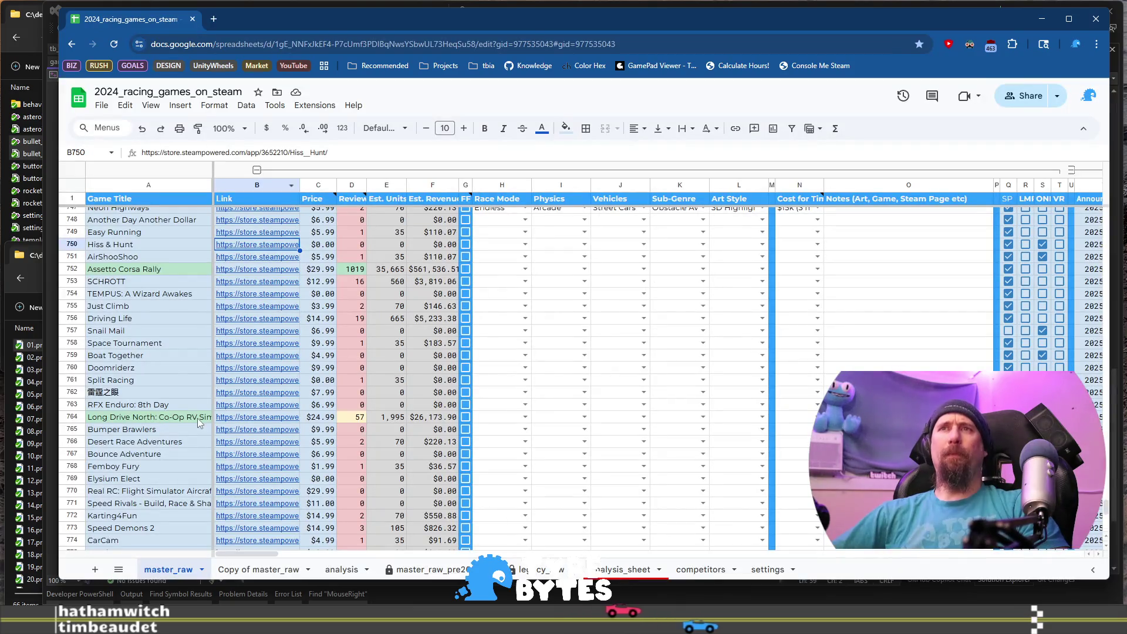
Open AirShooShoo's store page from A751 and browse its trailer and six screenshots.
click(142, 258)
mouse_move(253, 258)
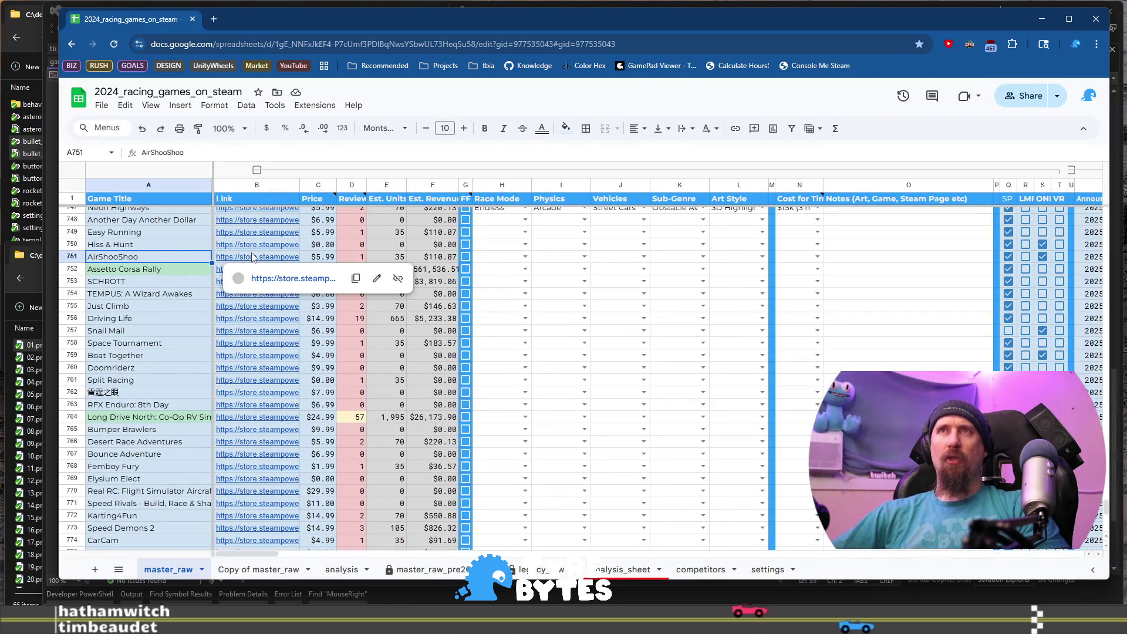
click(283, 279)
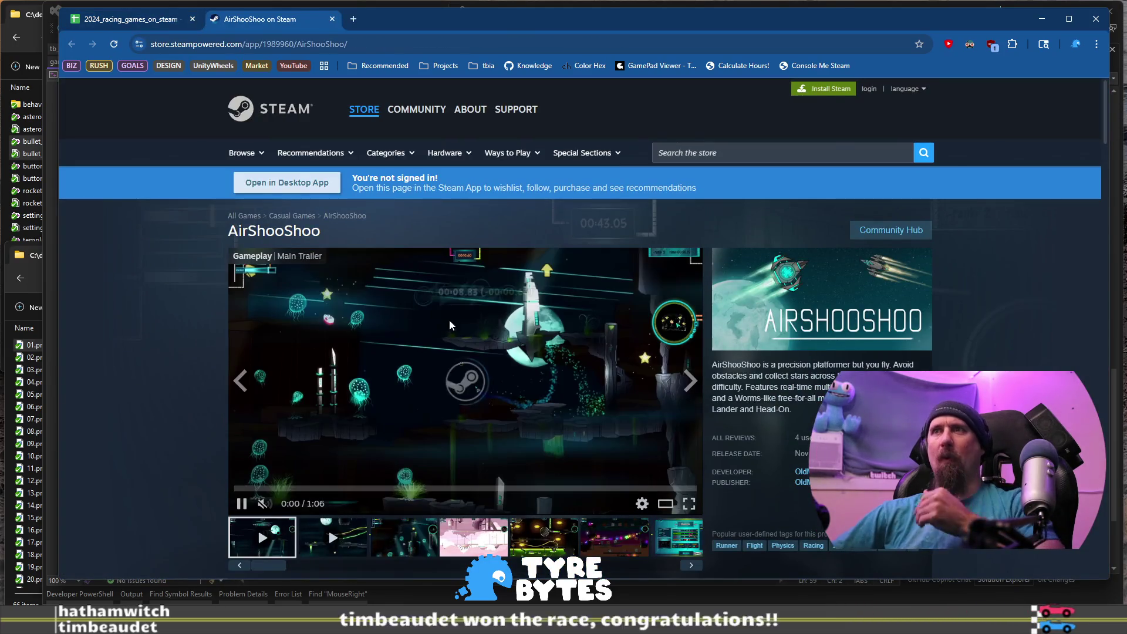
click(333, 537)
click(419, 540)
click(473, 537)
click(544, 537)
click(614, 537)
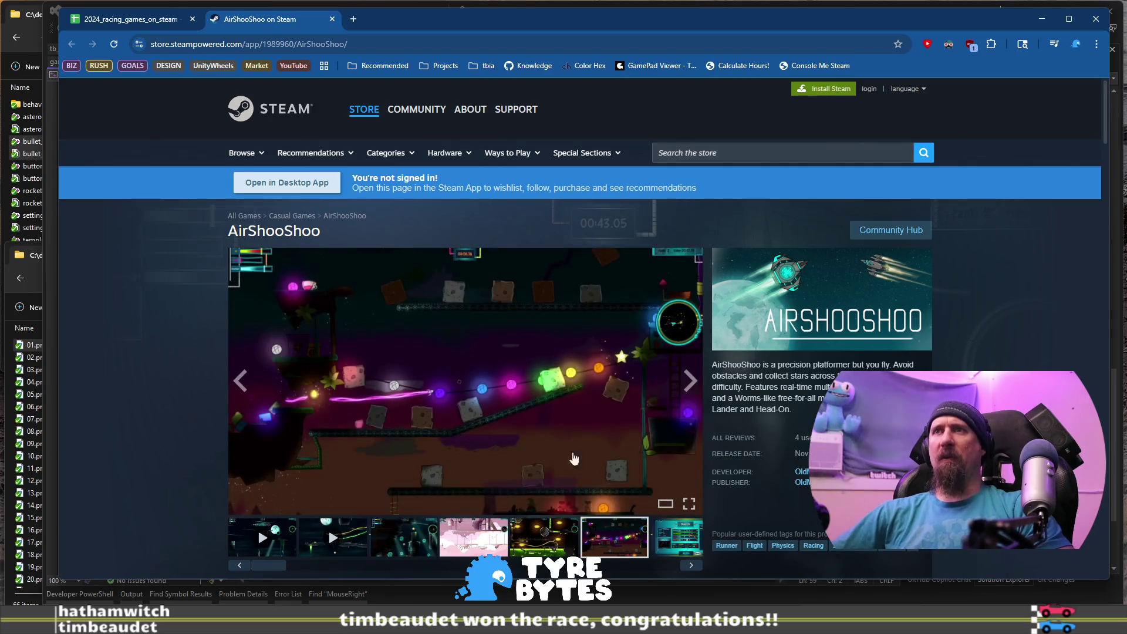
Add AirShooShoo's store URL to the collector ignore list, then return to the spreadsheet.
click(402, 45)
key(alt+Tab)
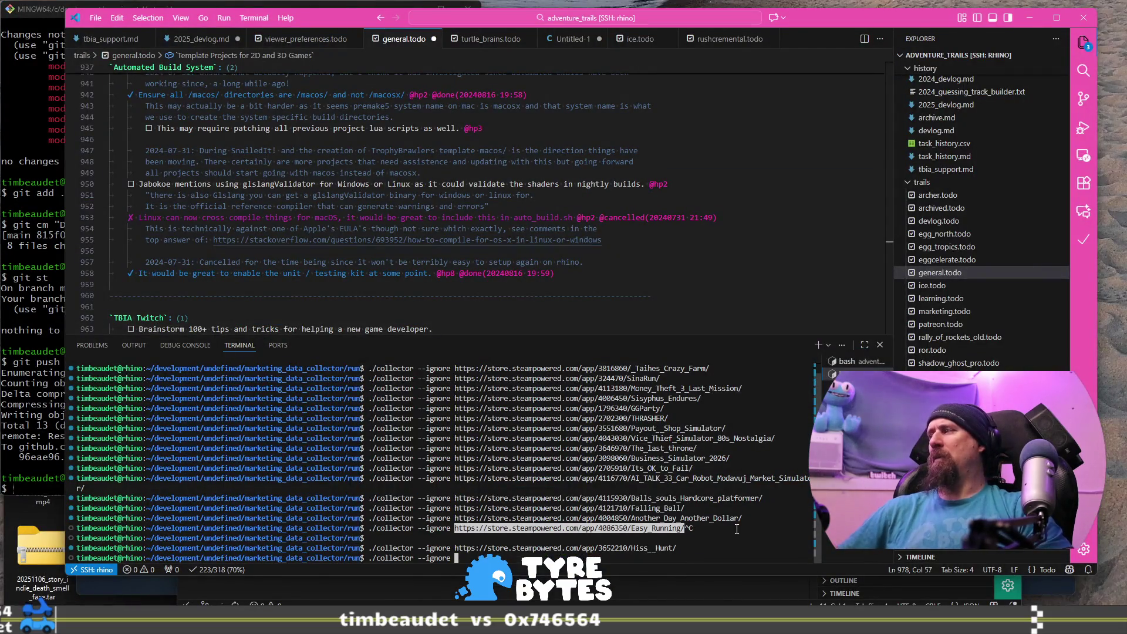
key(ctrl+v)
key(Return)
key(alt+Tab)
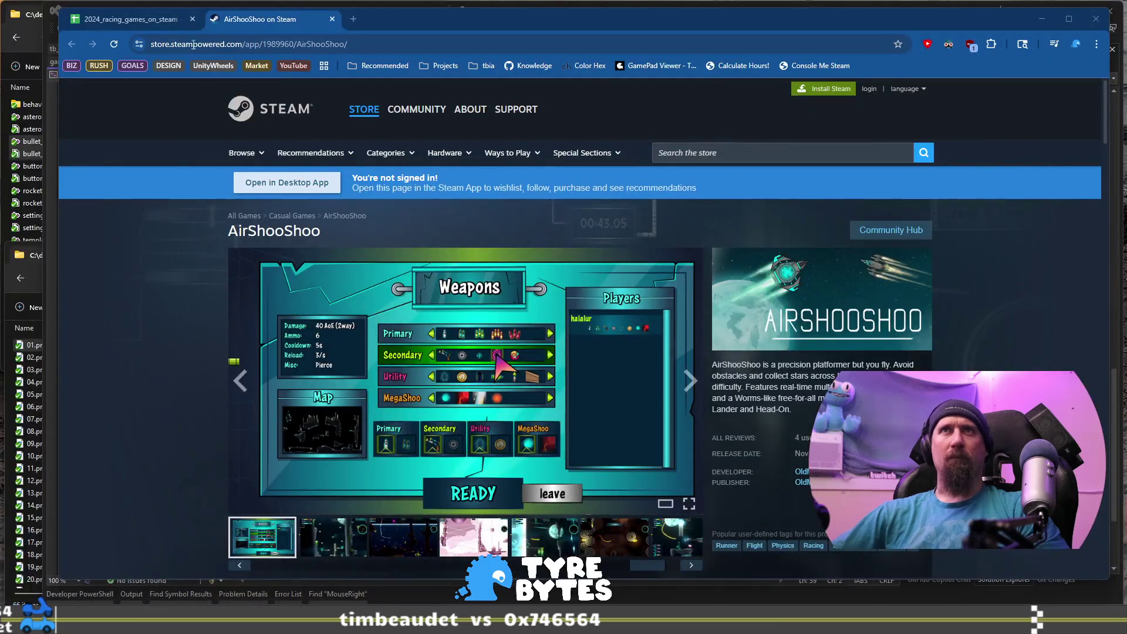
click(130, 23)
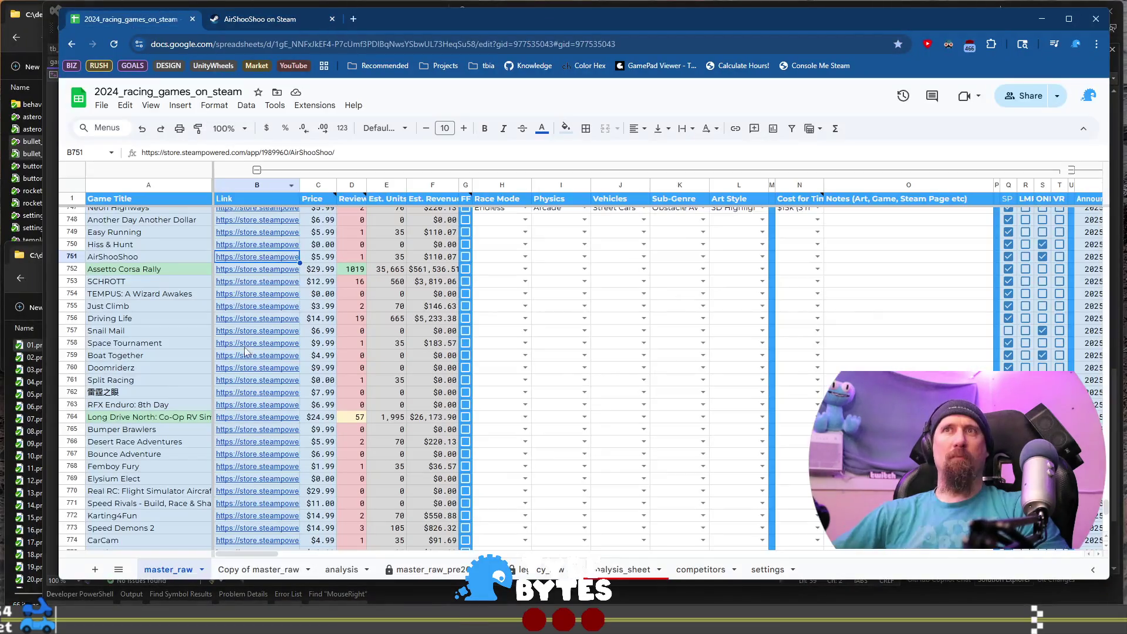
Open Assetto Corsa Rally's Steam store page from cell B752 and switch to the OUT NOW trailer.
click(262, 274)
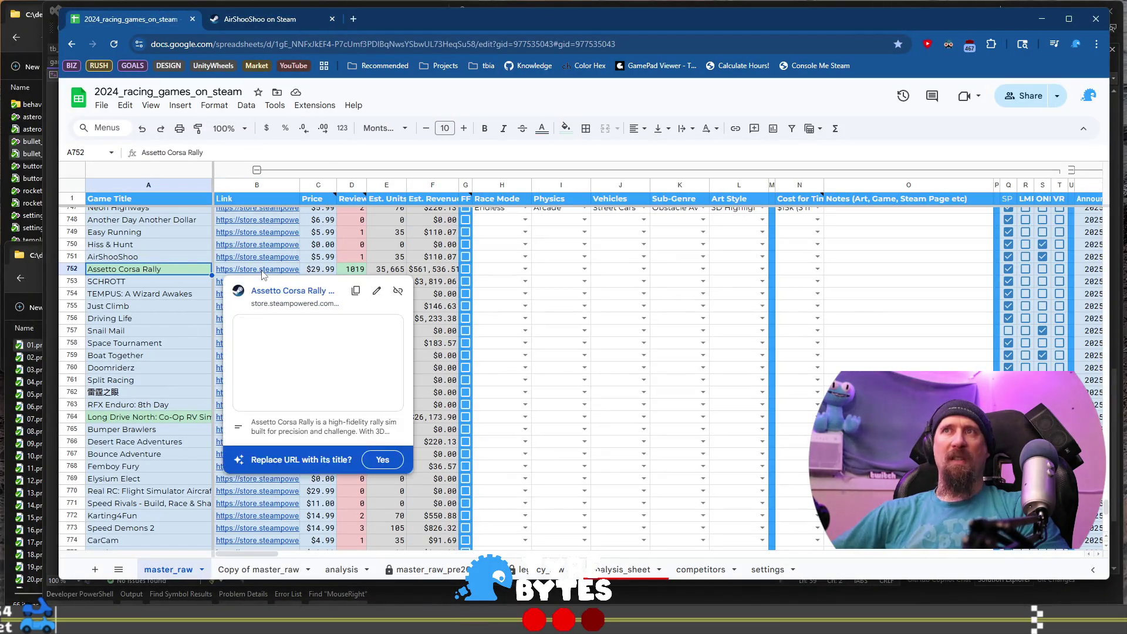
click(293, 290)
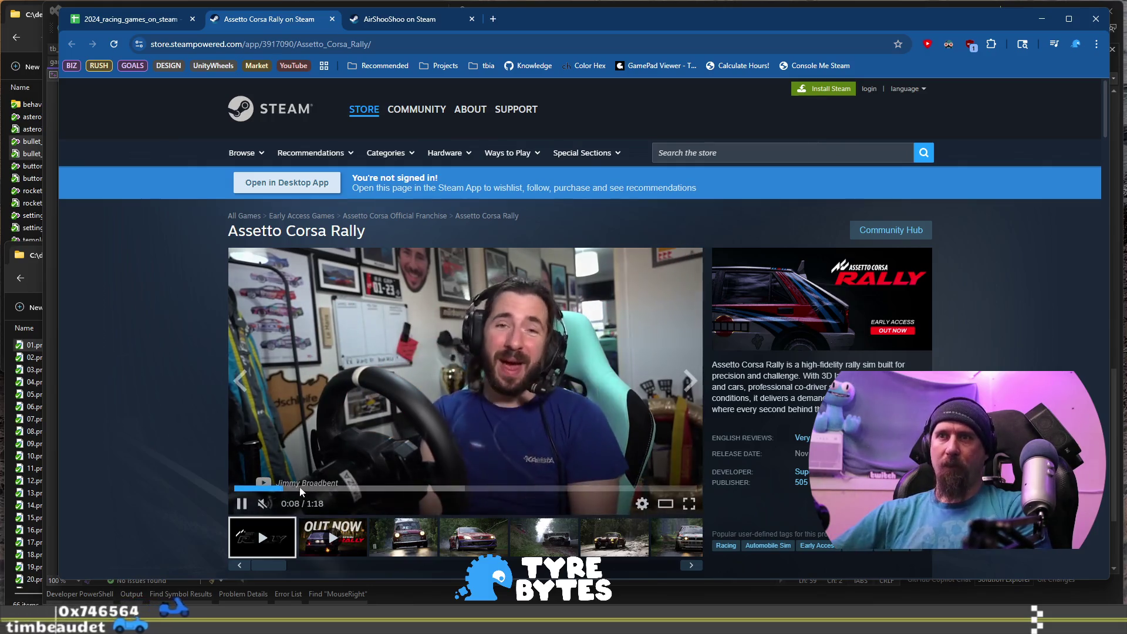
click(317, 488)
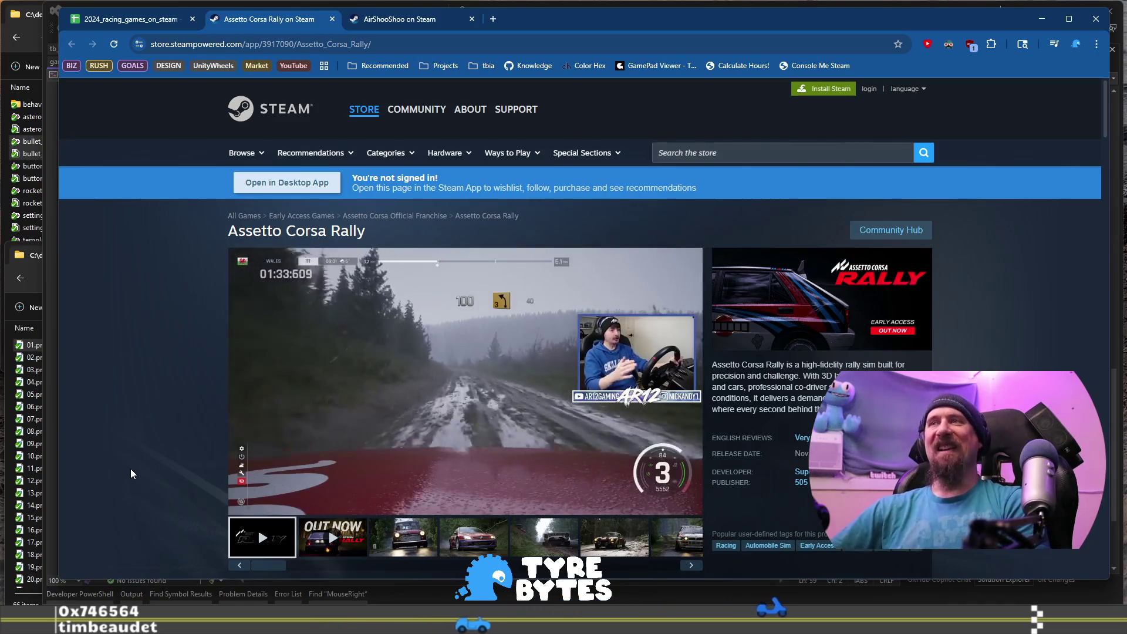
click(297, 541)
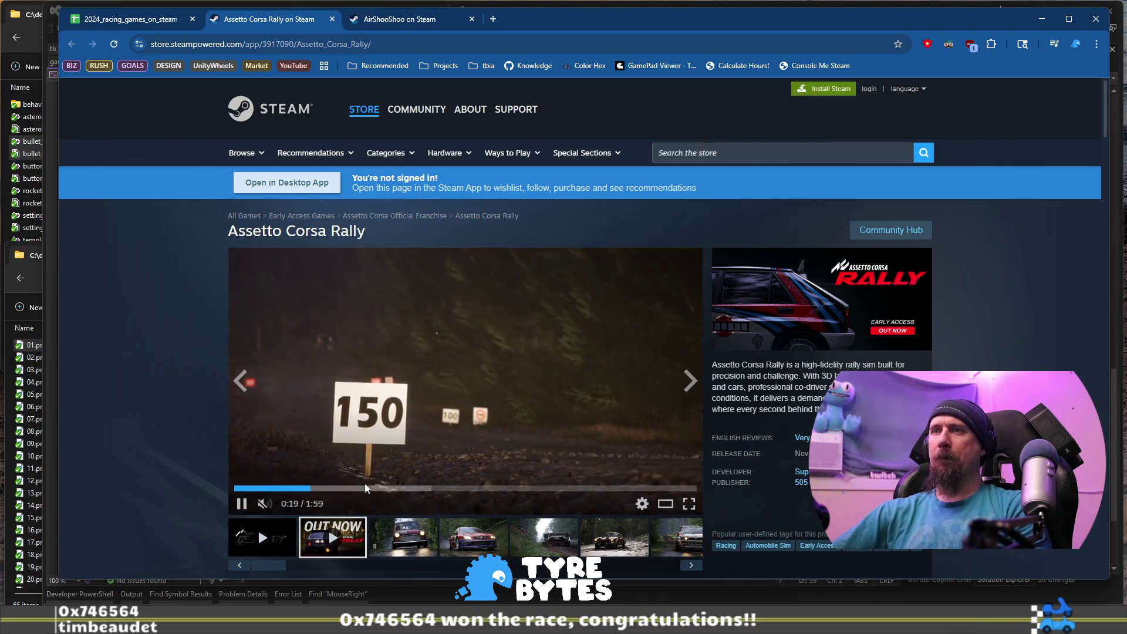
Skip through the OUT NOW trailer past the Lancia shot, rewind to about 1:41, and pause.
click(418, 489)
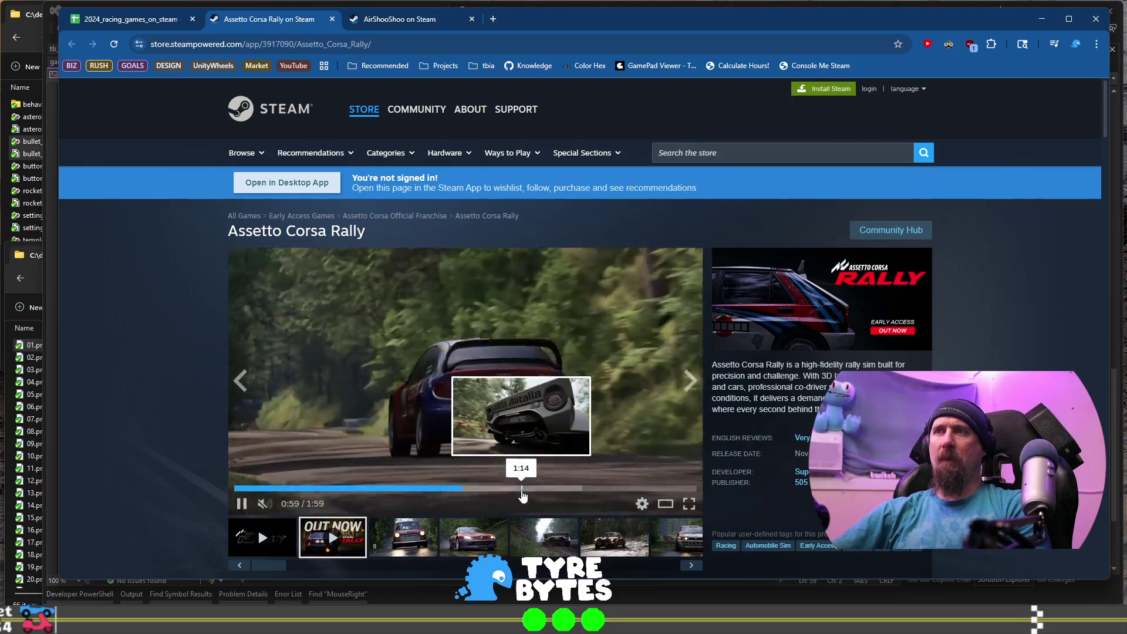
click(522, 488)
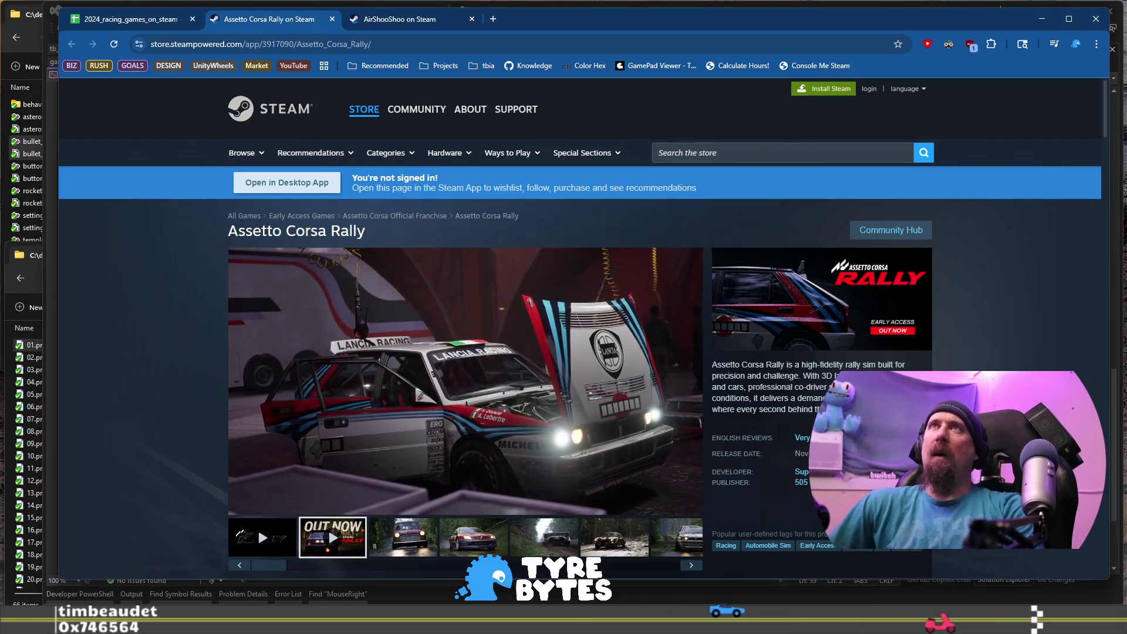
mouse_move(273, 319)
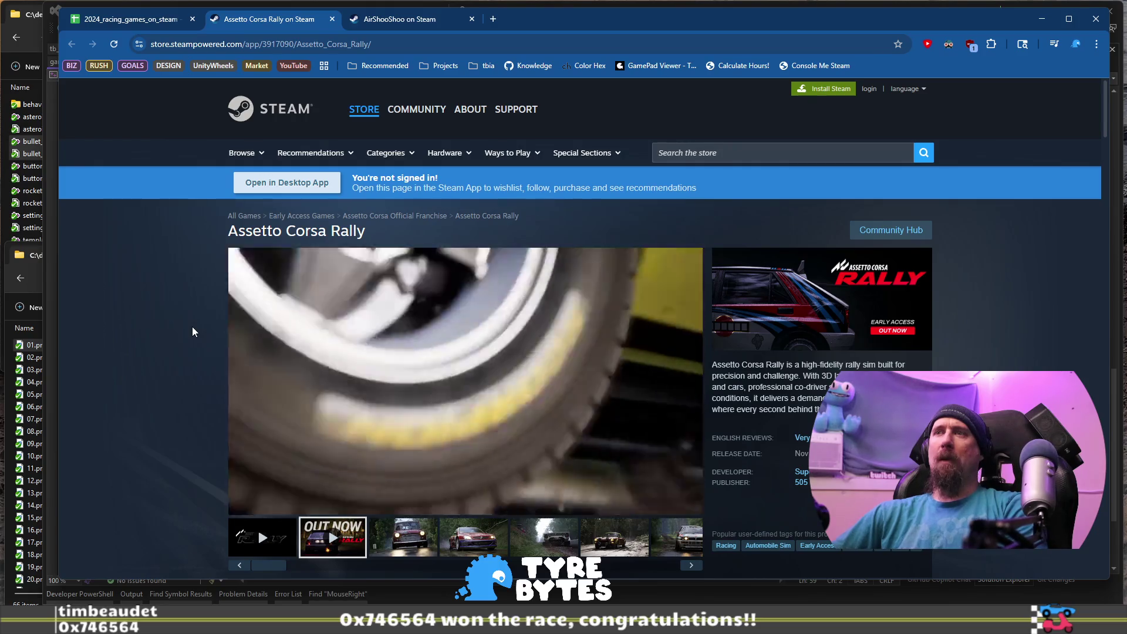
mouse_move(633, 441)
click(635, 488)
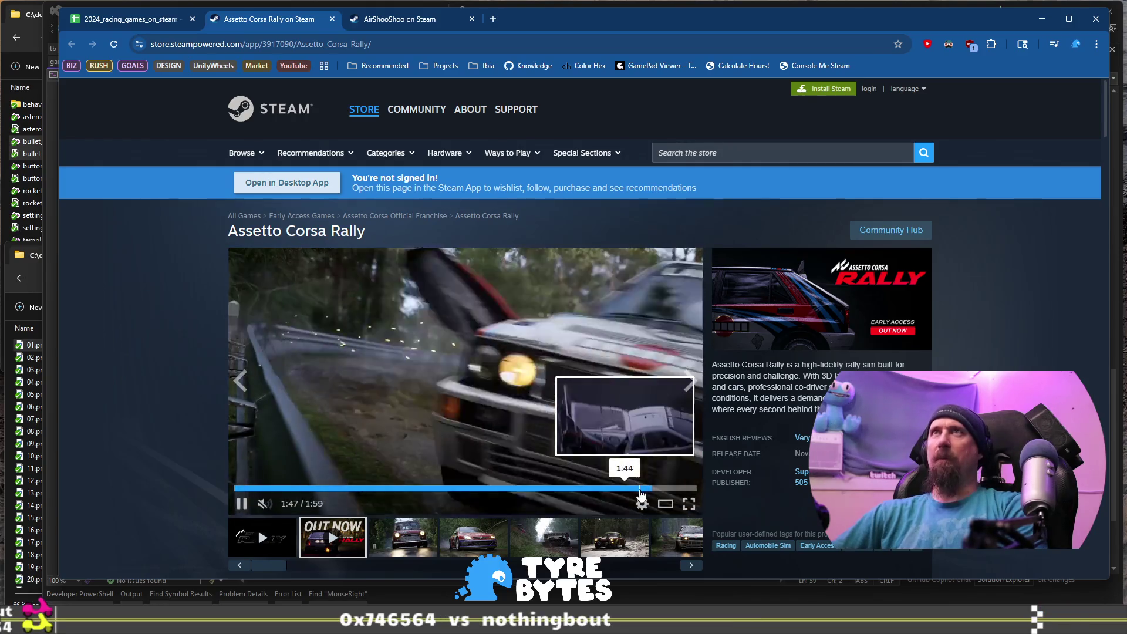
drag(634, 492, 625, 491)
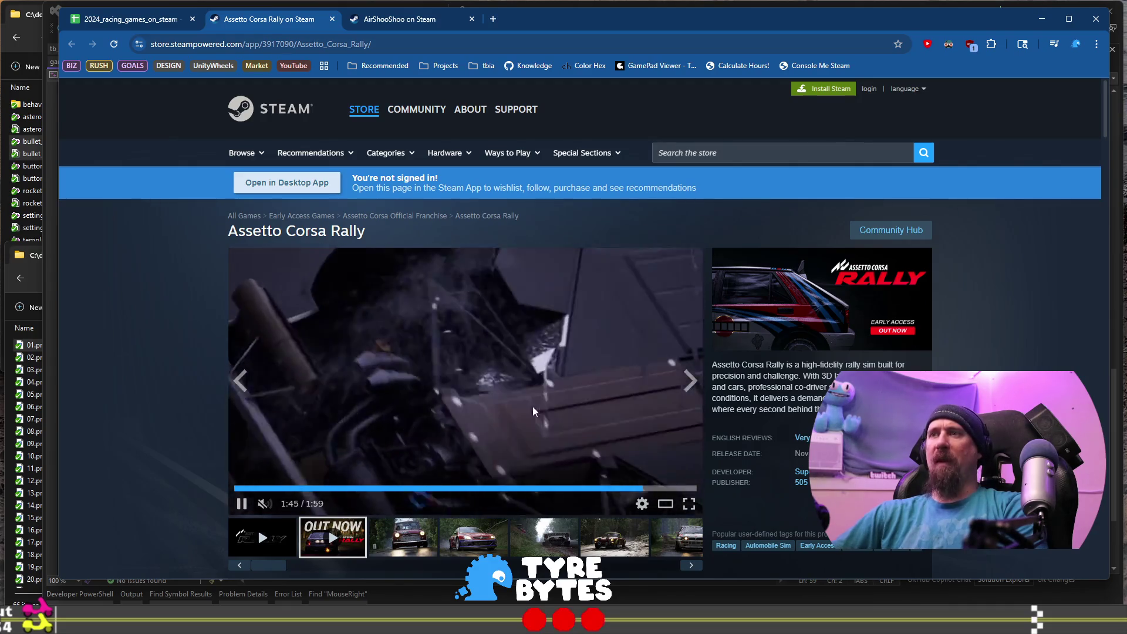
click(509, 375)
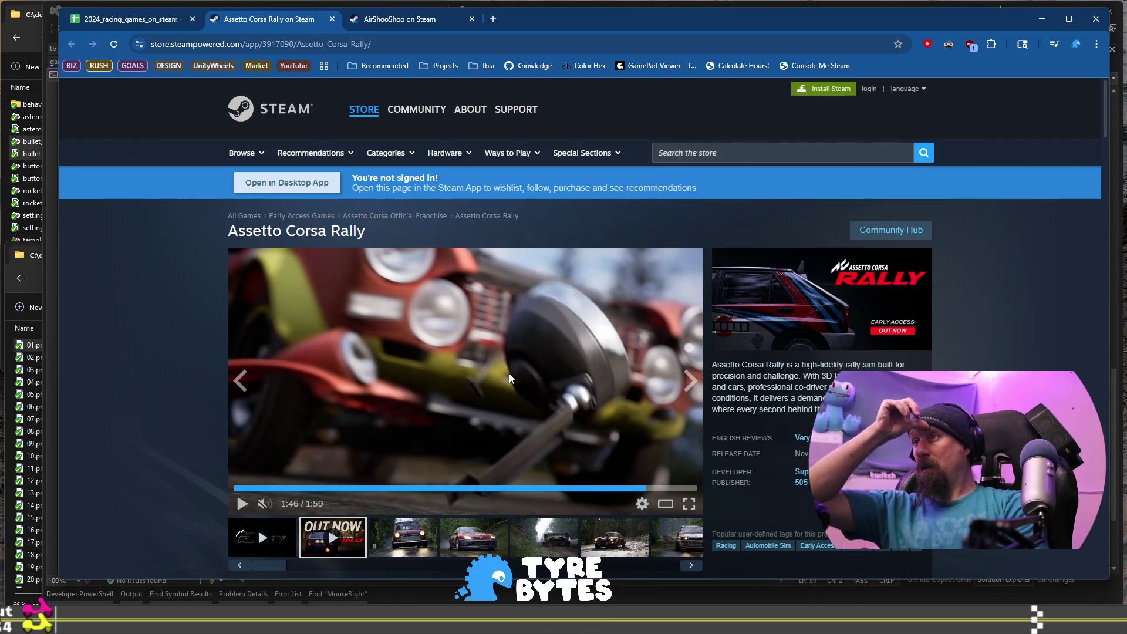
Review Assetto Corsa Rally's $29.99 purchase section, then return to the 2024_racing_games_on_steam sheet.
scroll(251, 301, down, 8)
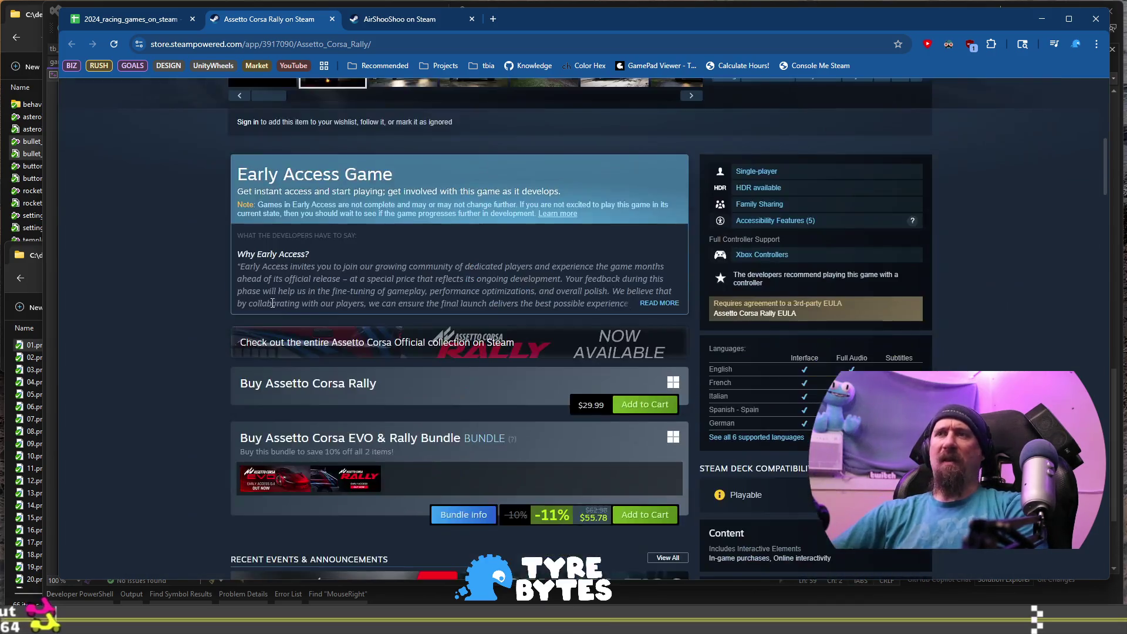
scroll(251, 301, up, 5)
scroll(258, 292, down, 5)
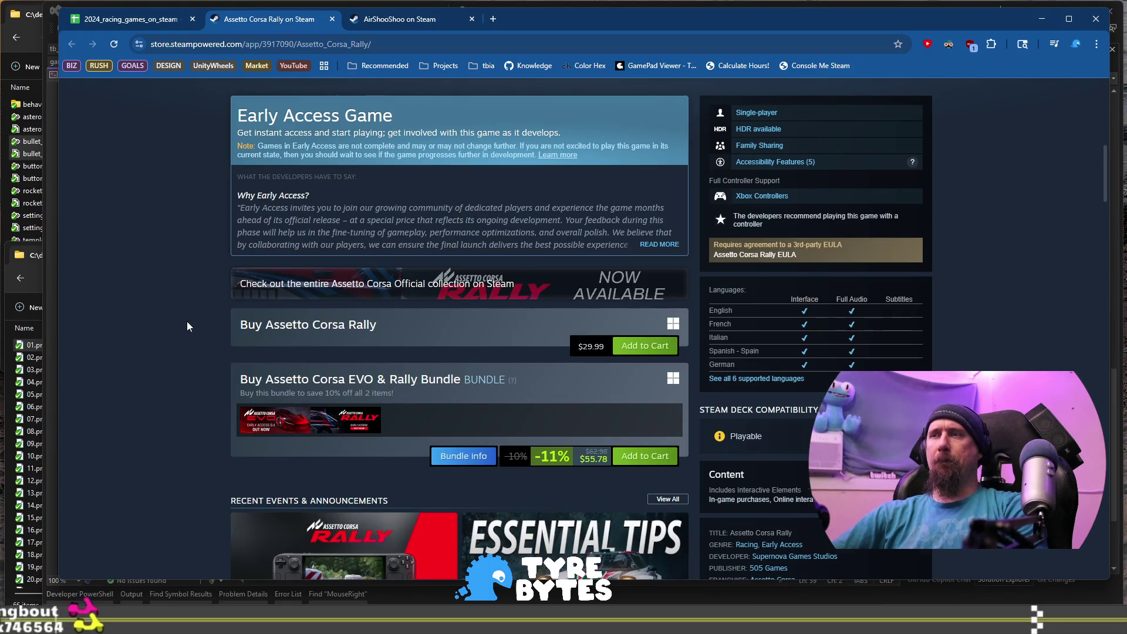
scroll(186, 321, up, 10)
scroll(156, 266, down, 3)
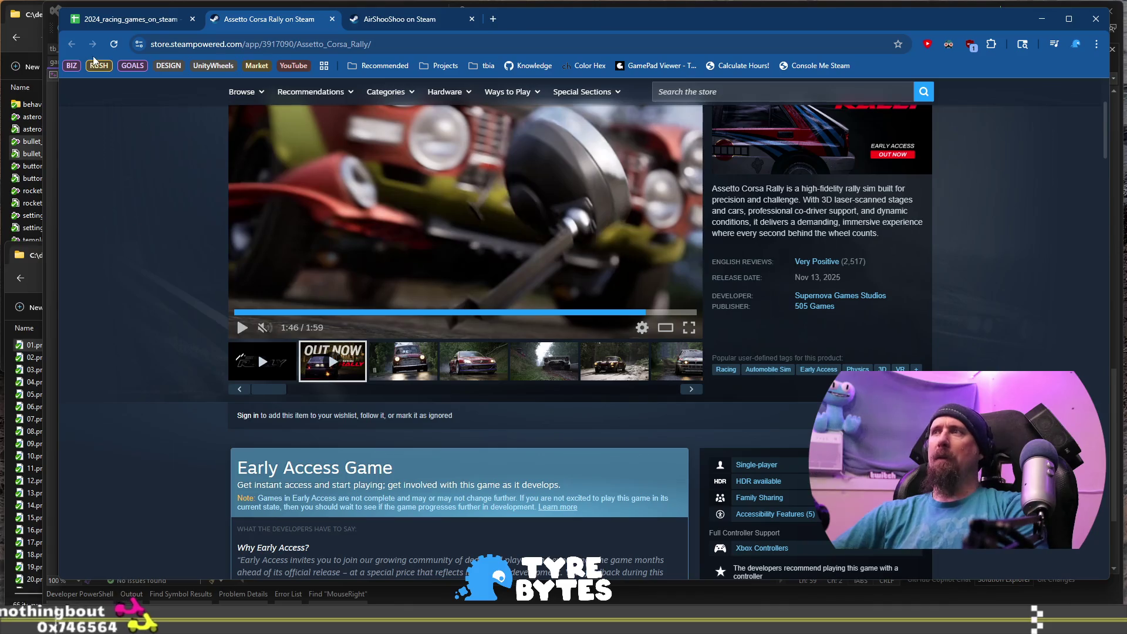
click(117, 22)
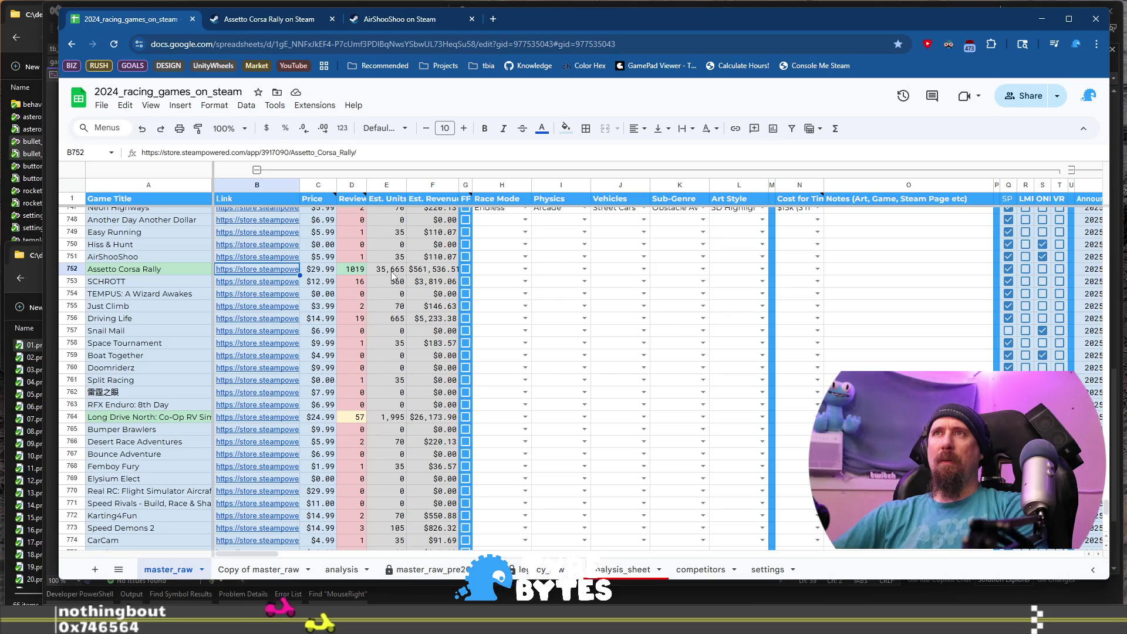
Undo the accidental review-count edit, then set Assetto Corsa Rally's physics to Hyper Simulation.
click(347, 272)
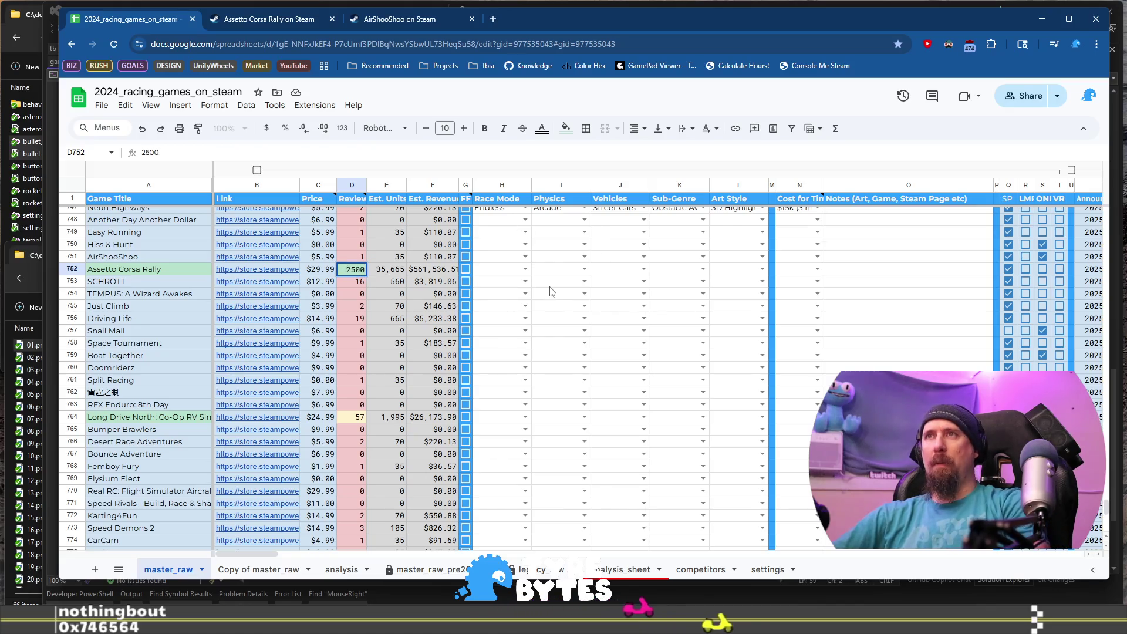
key(ctrl+z)
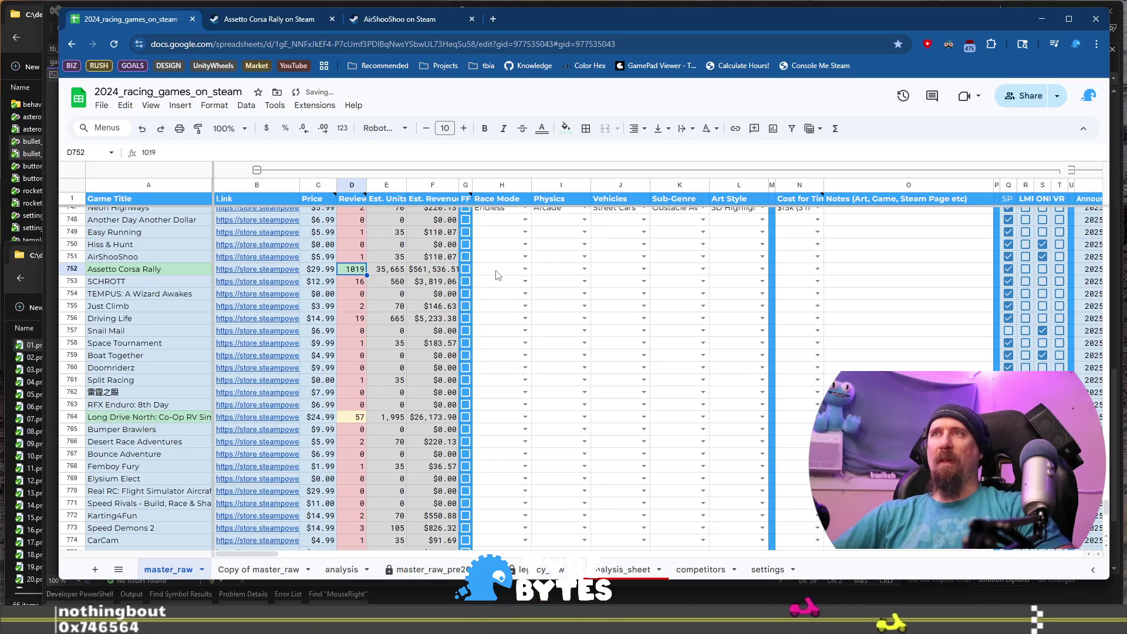
click(497, 271)
scroll(574, 351, up, 1)
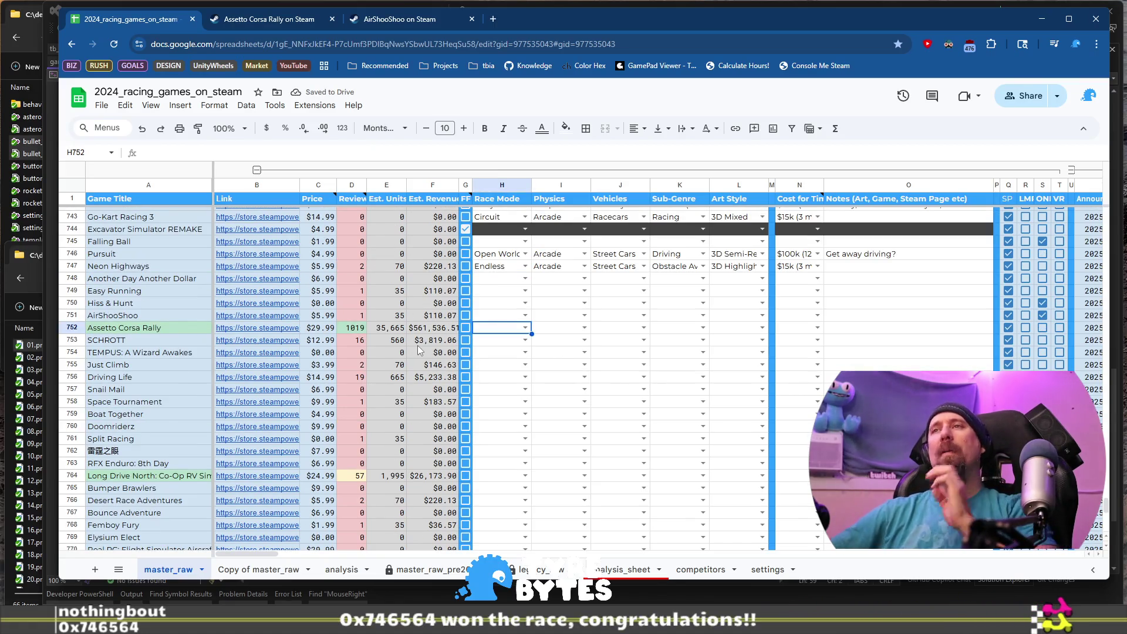
key(Return)
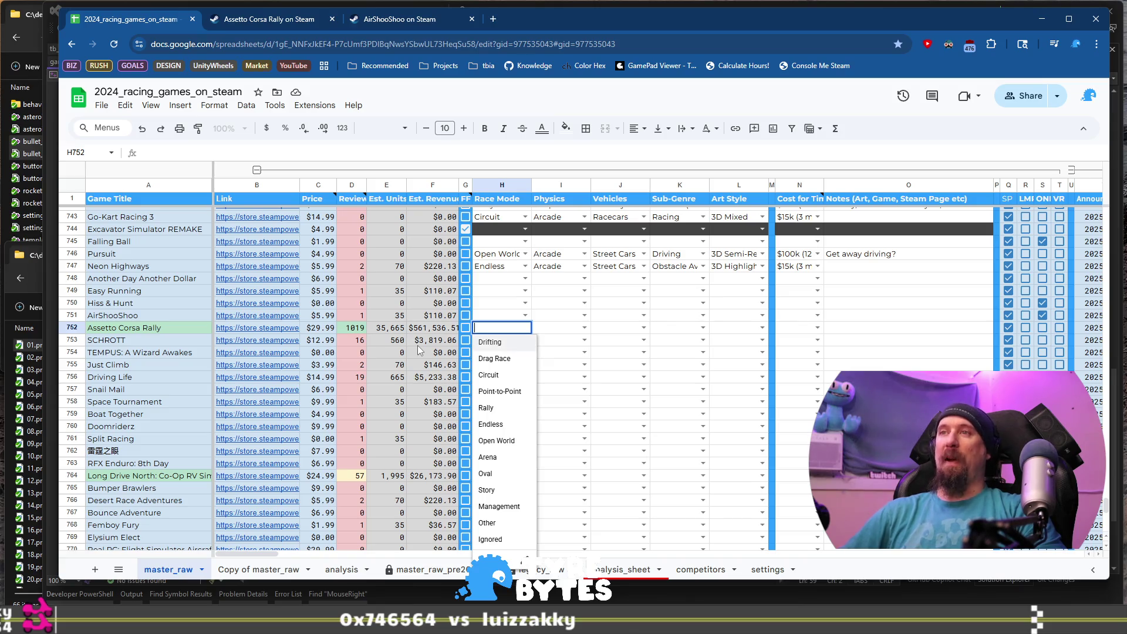
key(Tab)
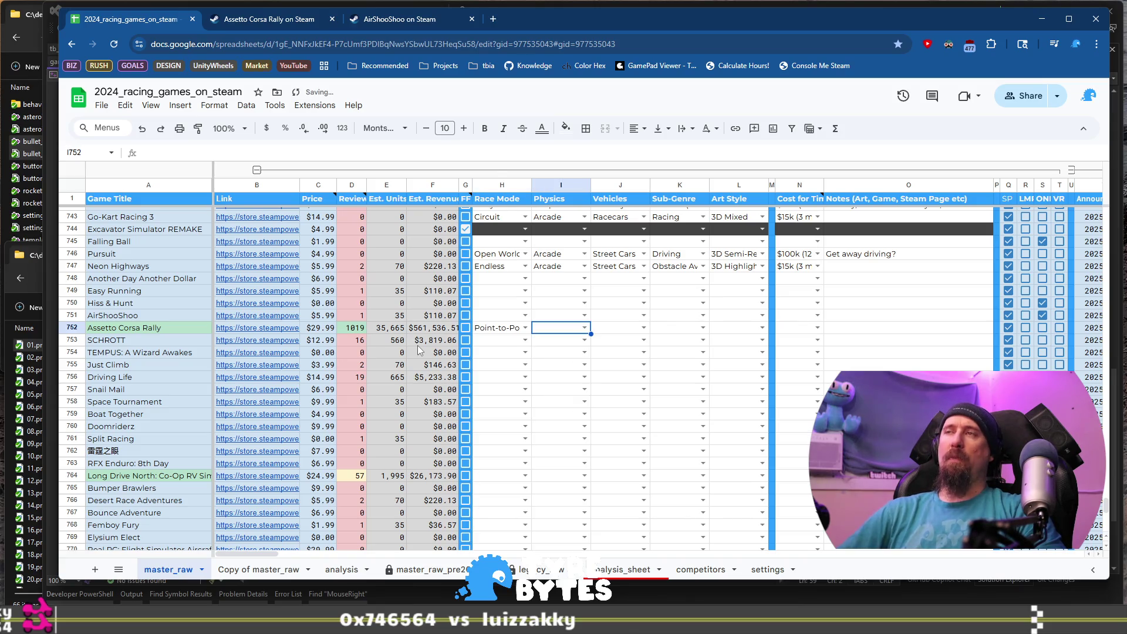
key(Return)
text(s)
key(Down)
key(Down)
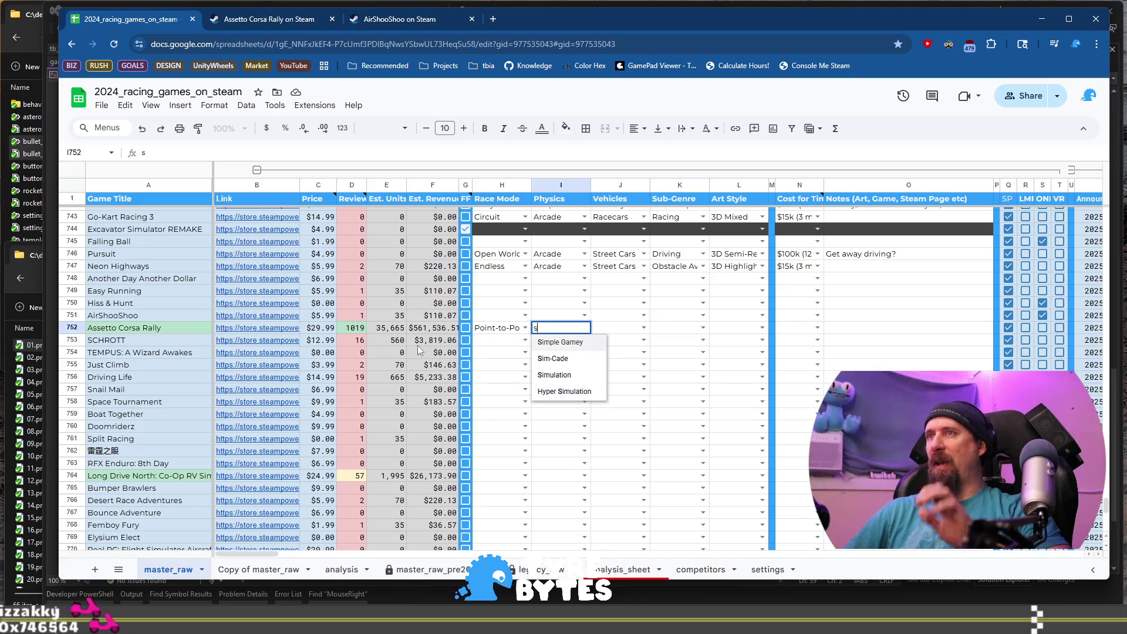
key(Tab)
Set vehicle type to Racecars, race mode to Rally, and sub-genre to Time Trial Racing.
text(ra)
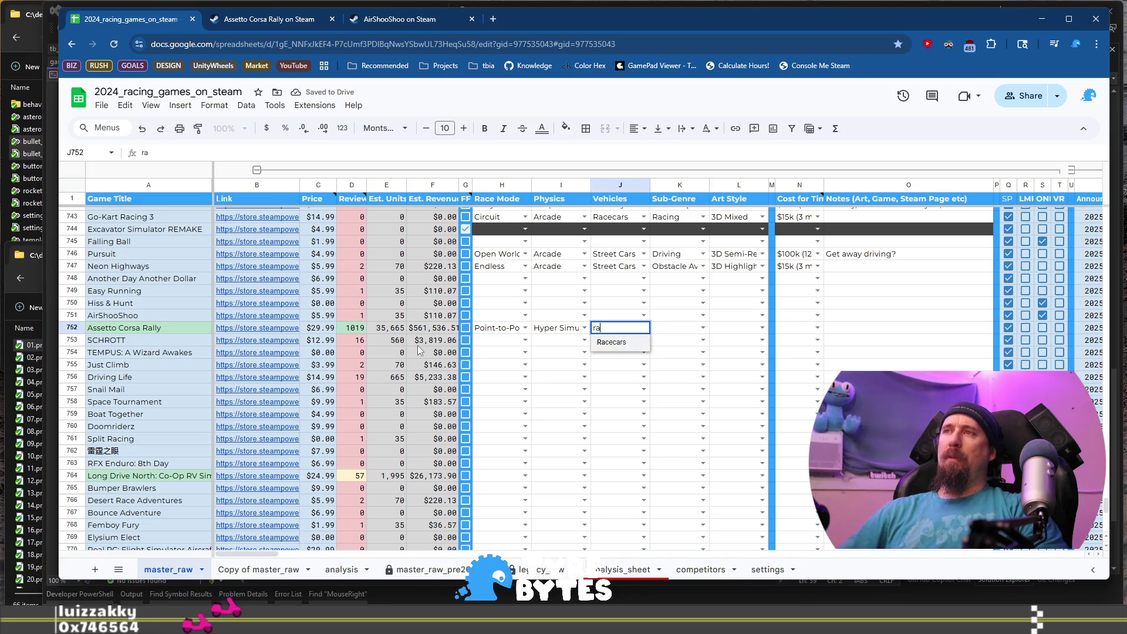
key(Tab)
text(ra;)
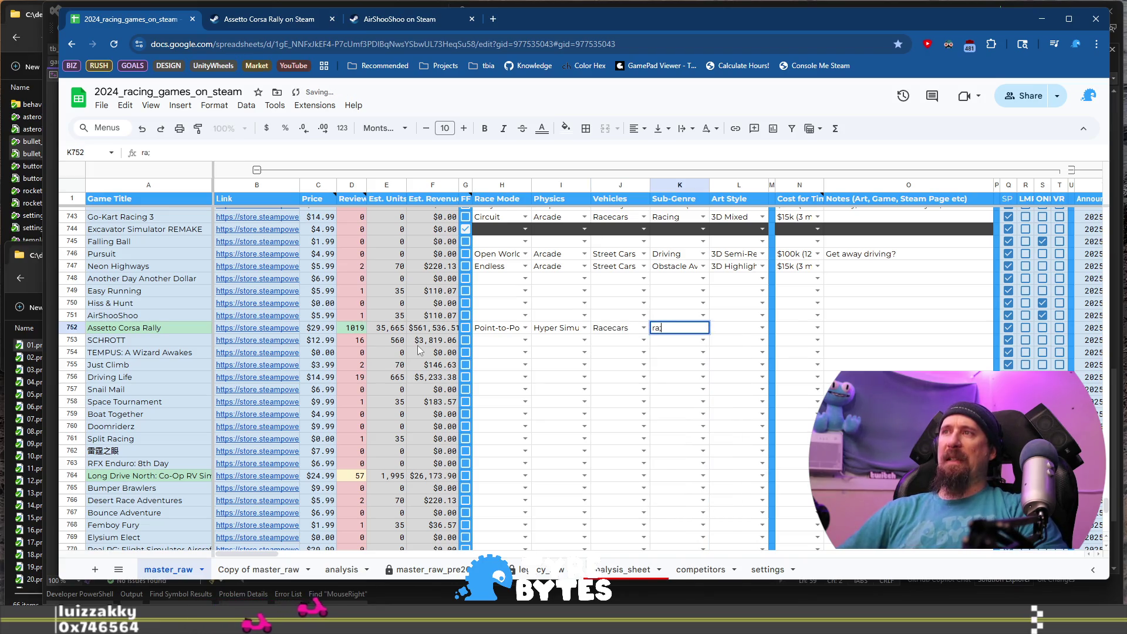
key(BackSpace)
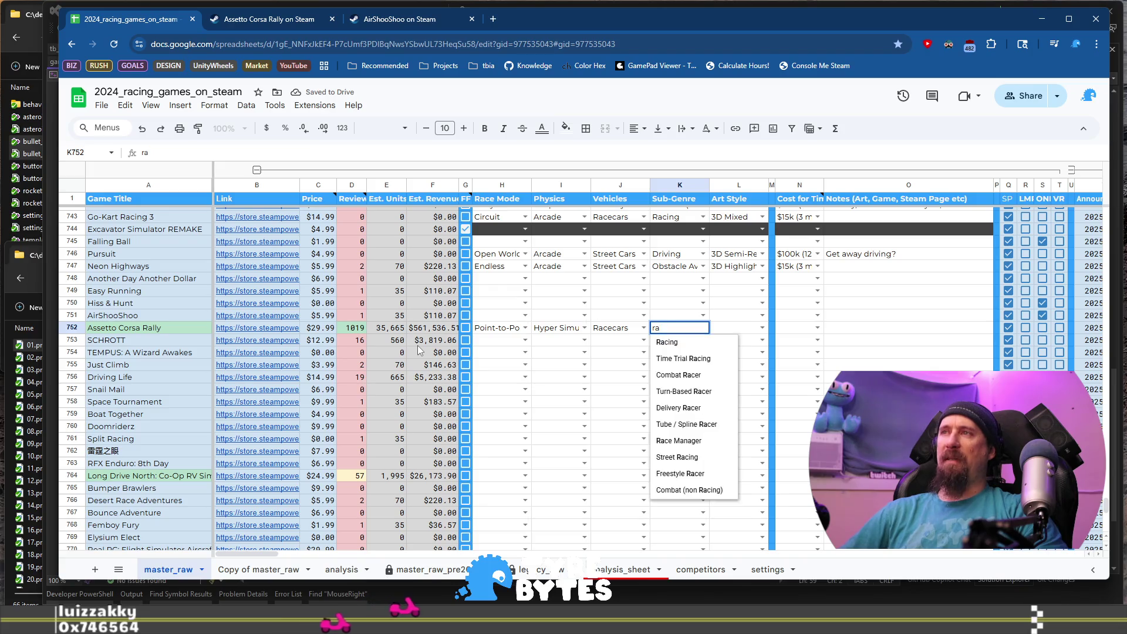
key(shift+Tab)
key(shift+Tab)
key(shift+Tab)
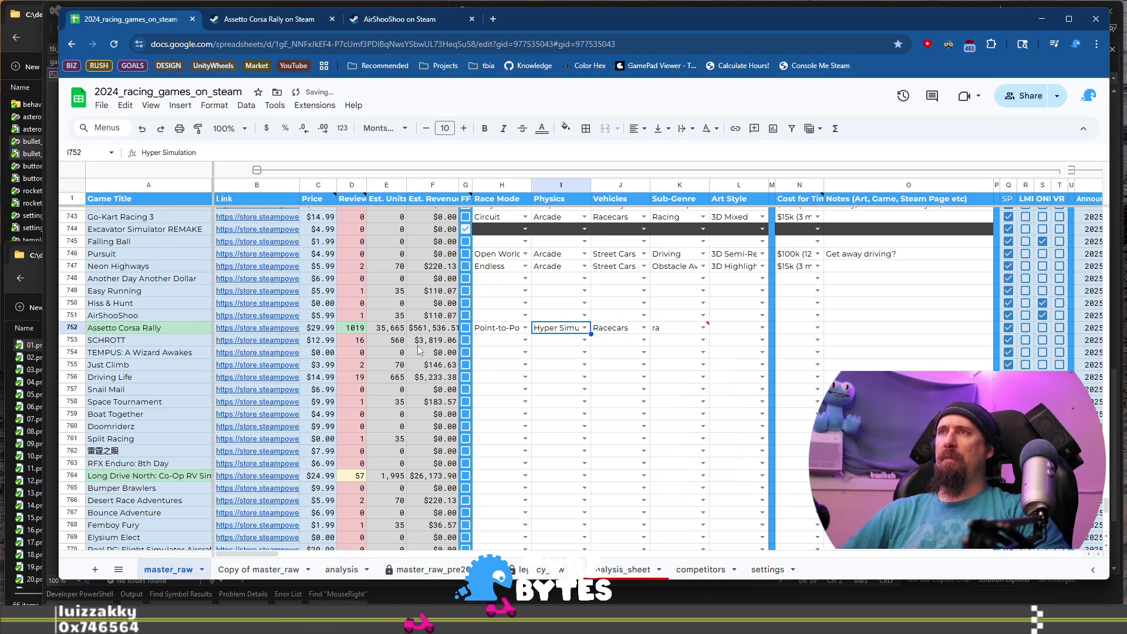
text(Ral)
key(Down)
key(Down)
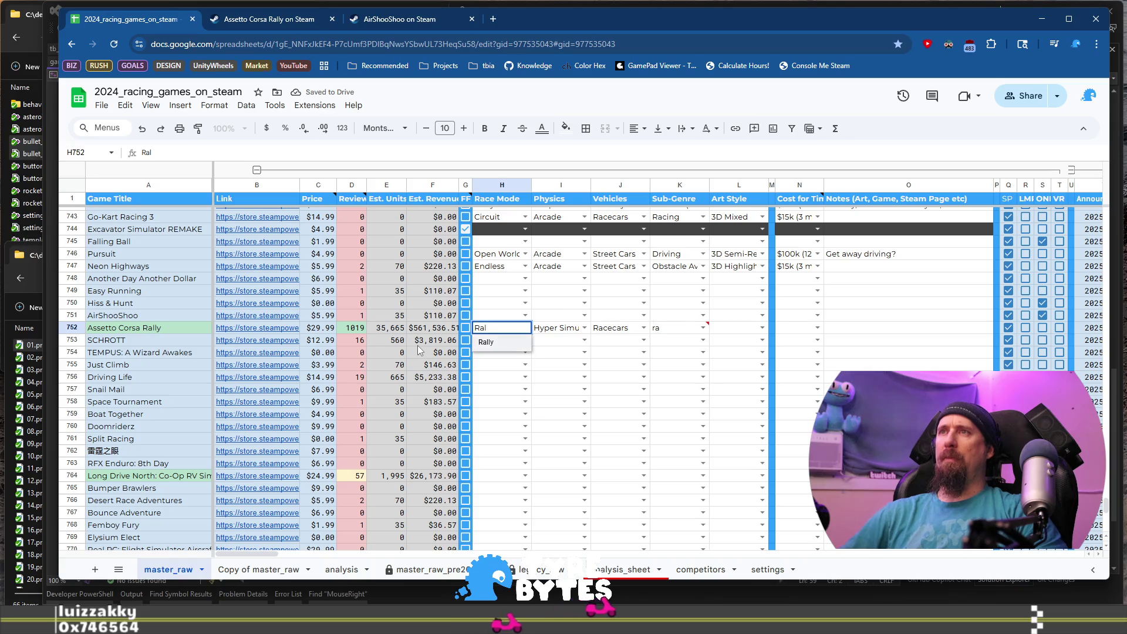
key(Tab)
key(Tab)
key(Tab)
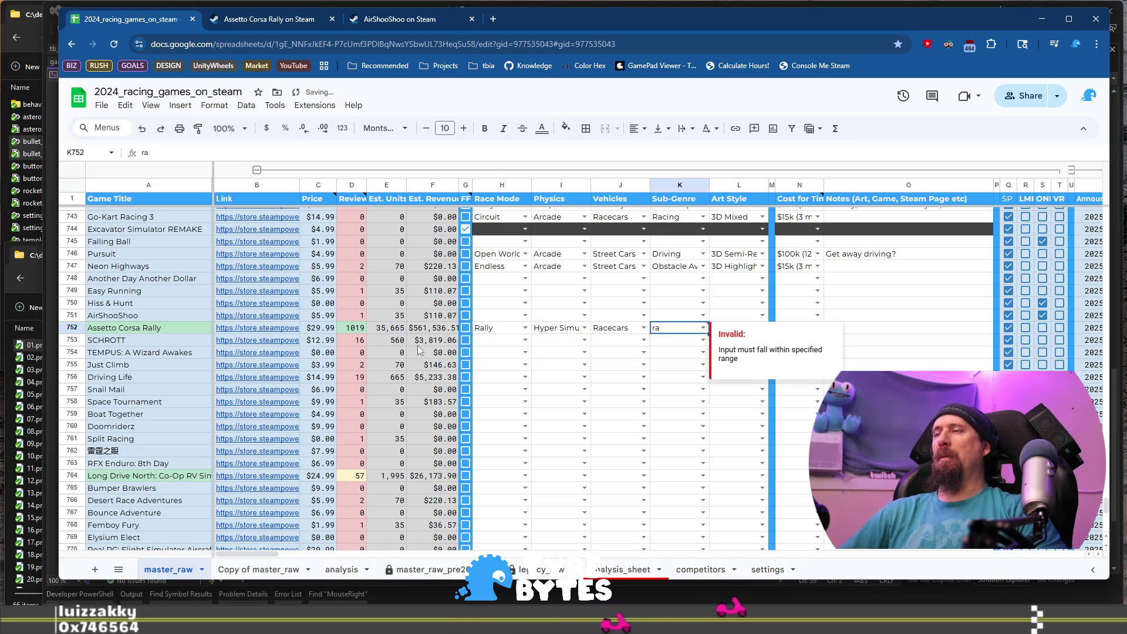
key(Return)
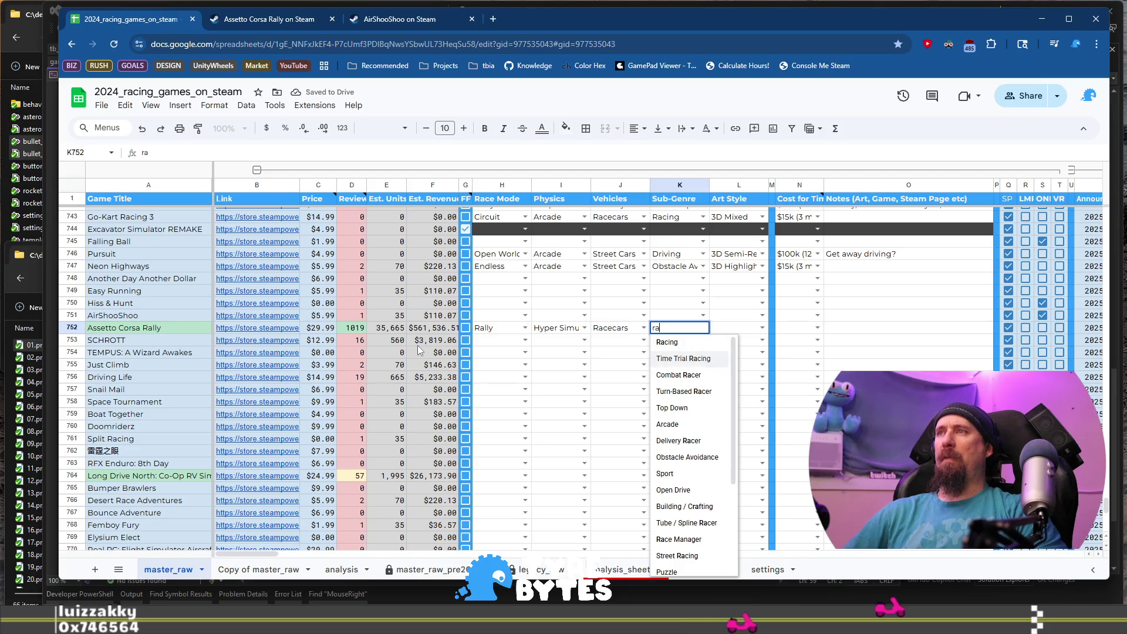
key(Tab)
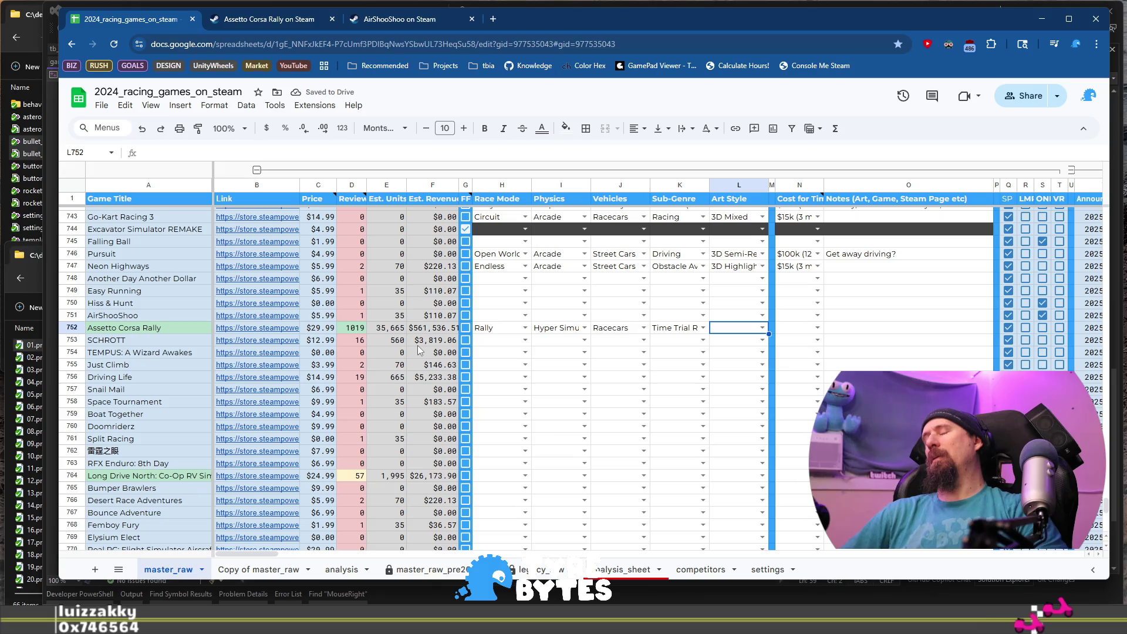
Set the art style to 3D Realistic and the cost tier to AA.
key(Return)
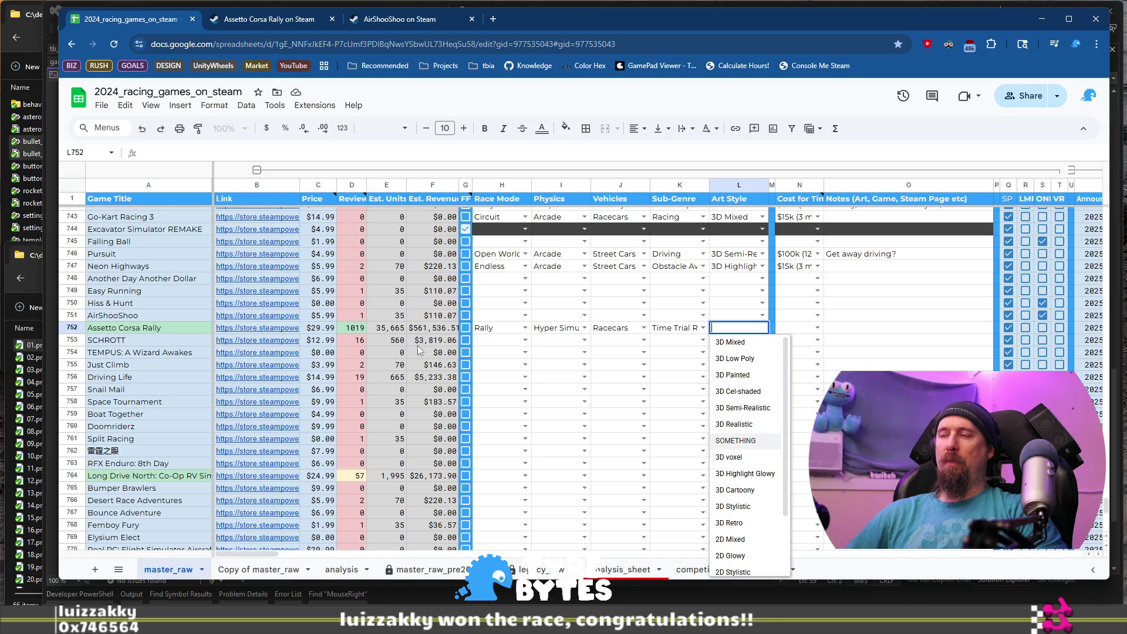
text(re)
key(Down)
key(Tab)
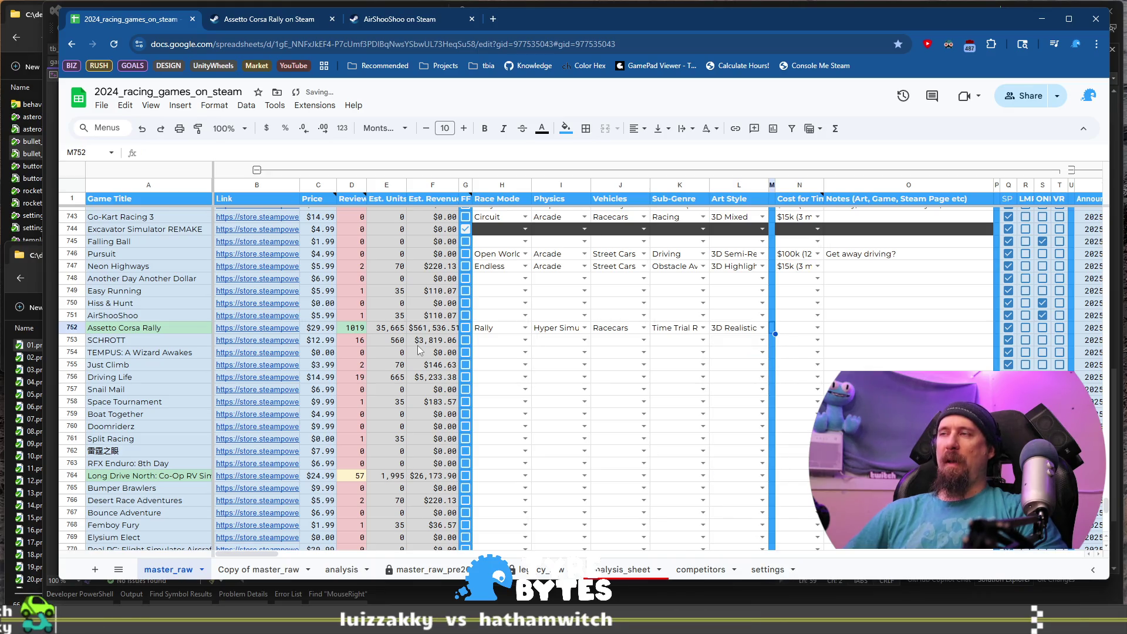
key(Tab)
key(Return)
key(Down)
key(Down)
key(Down)
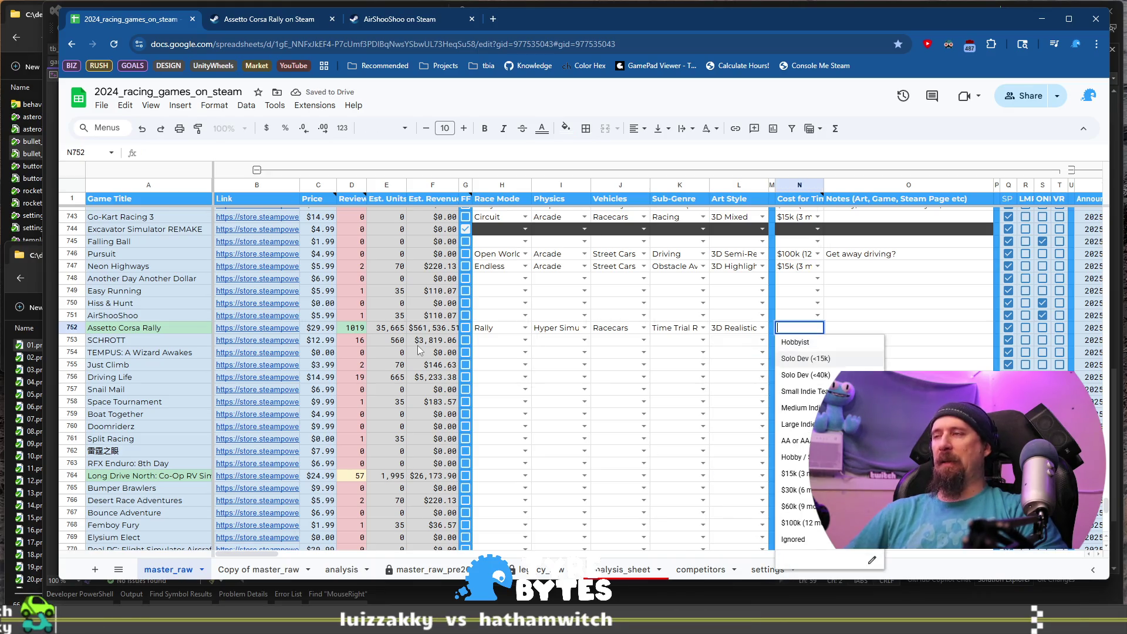
key(Return)
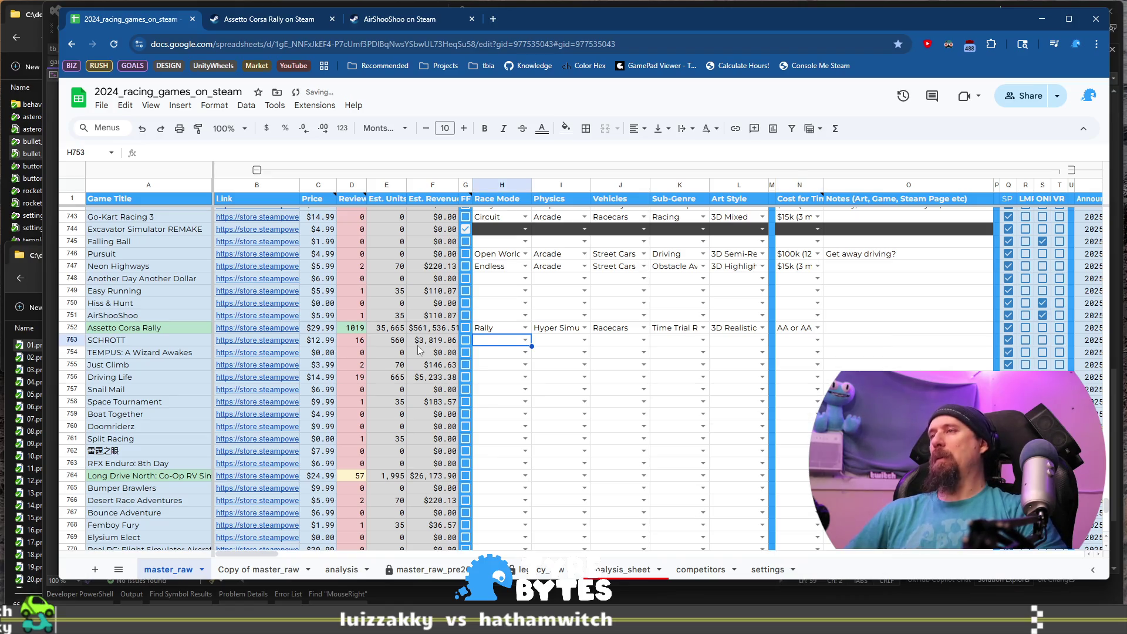
key(Up)
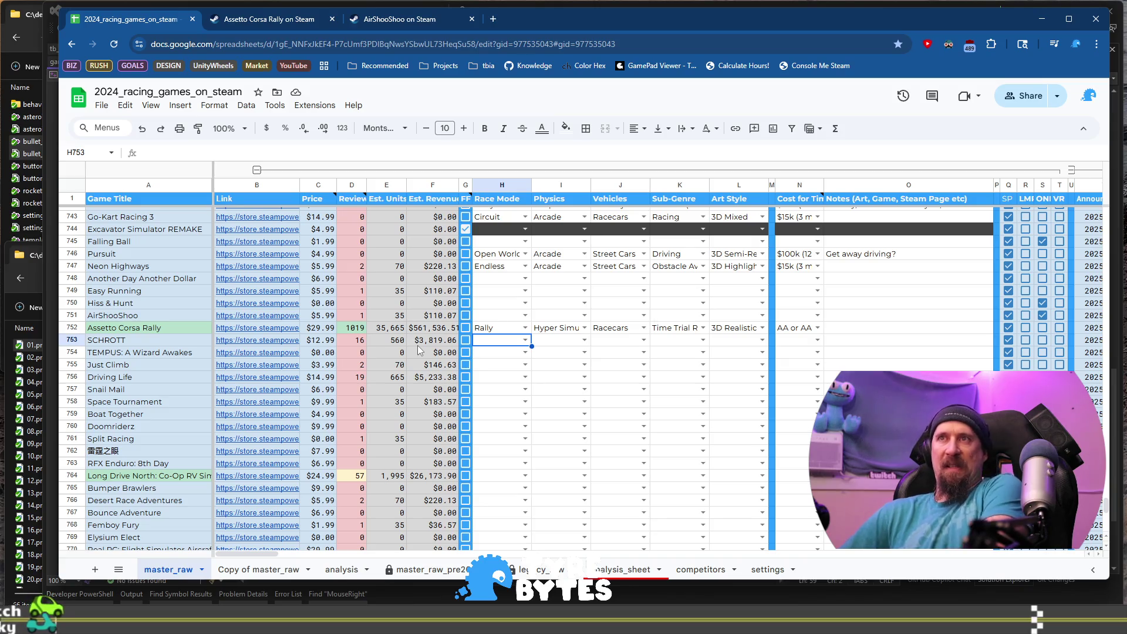
Open SCHROTT: Roguelike Racer's Steam page from B753, rewind its trailer to about 0:13, and pause.
click(157, 342)
click(264, 339)
click(301, 362)
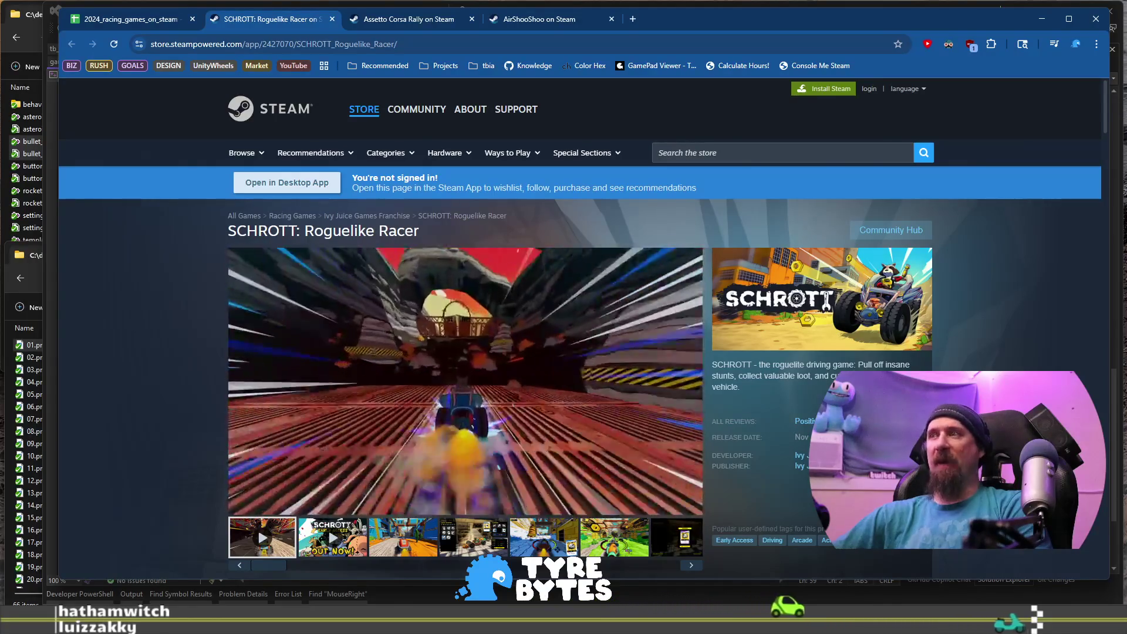
mouse_move(491, 410)
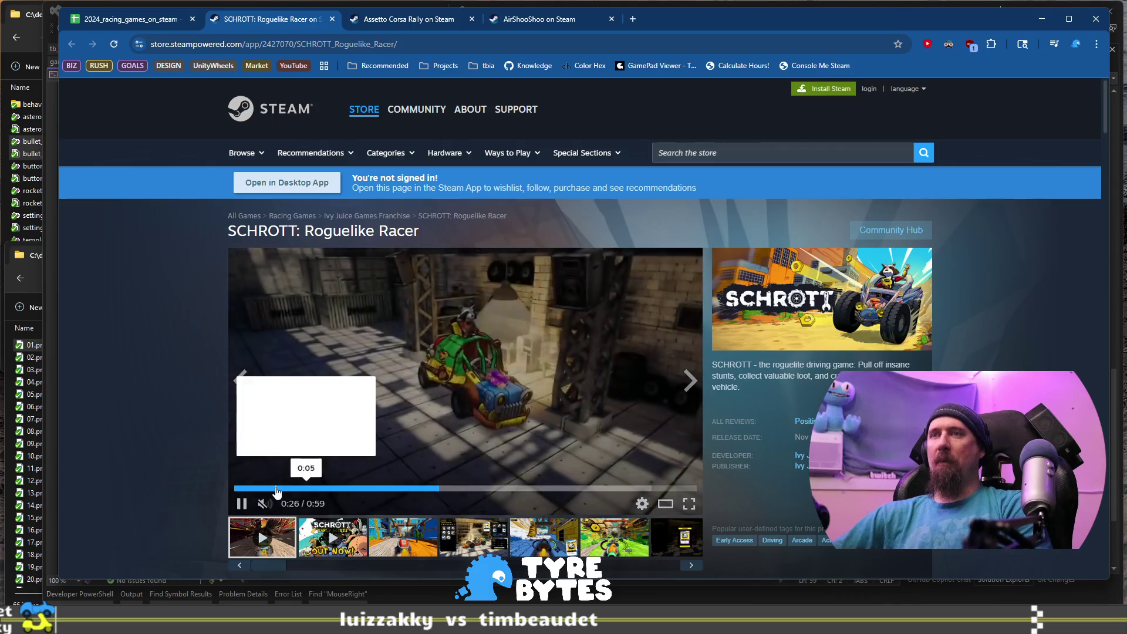
click(334, 488)
click(466, 371)
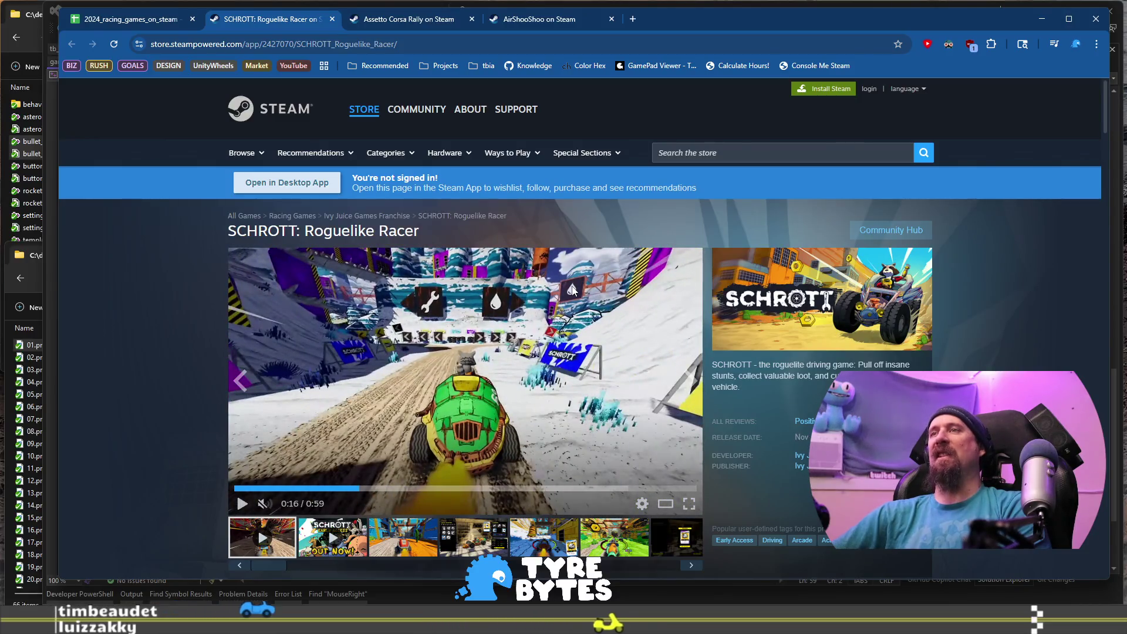
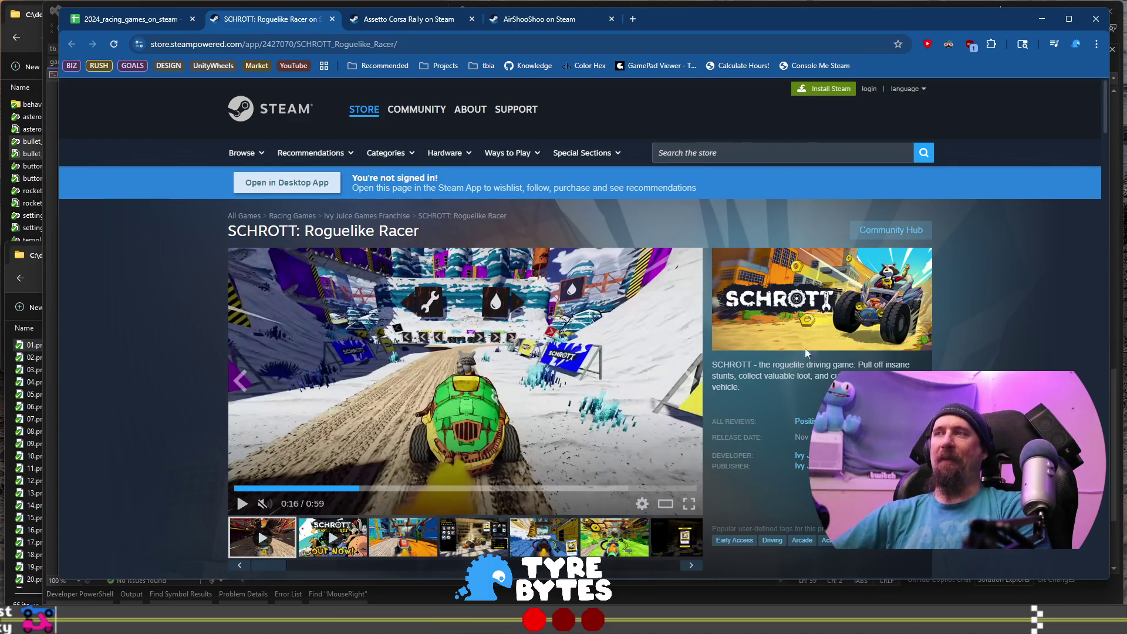
Read SCHROTT's roguelite description, play its trailer, and highlight the first recent user review.
mouse_move(765, 366)
mouse_down()
mouse_move(740, 388)
mouse_move(849, 367)
mouse_up()
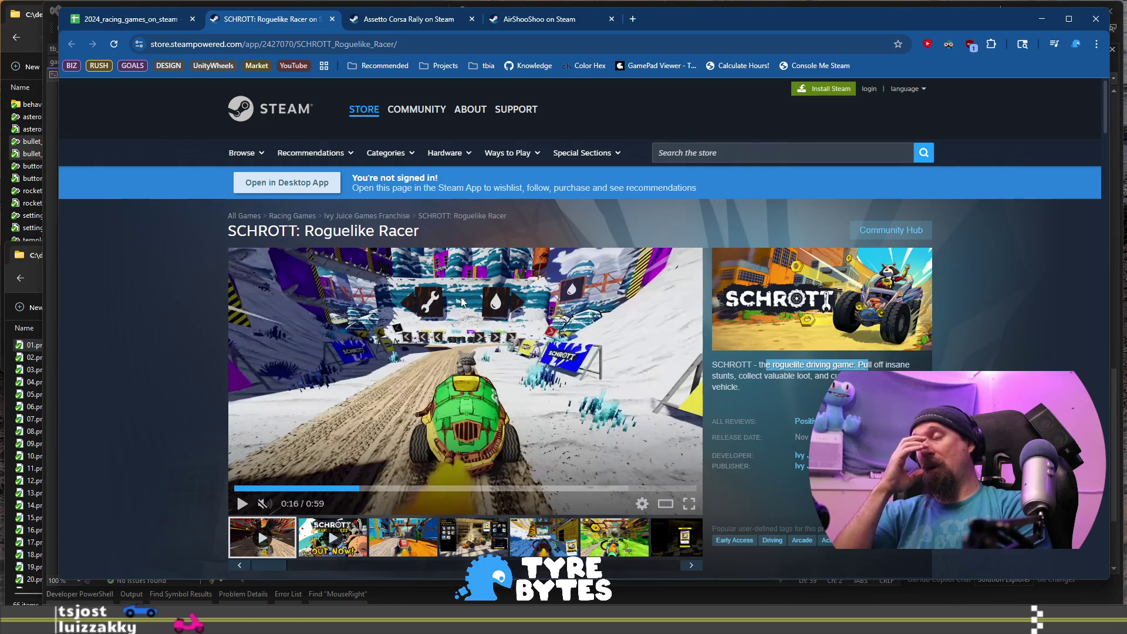
click(457, 252)
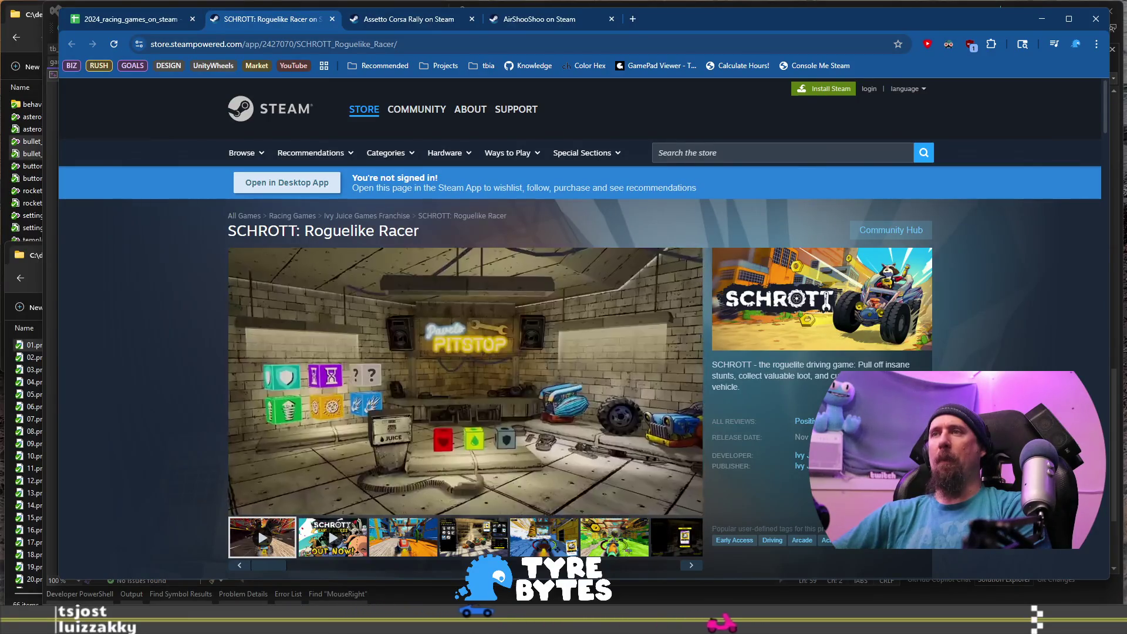
scroll(375, 344, down, 5)
scroll(375, 344, down, 4)
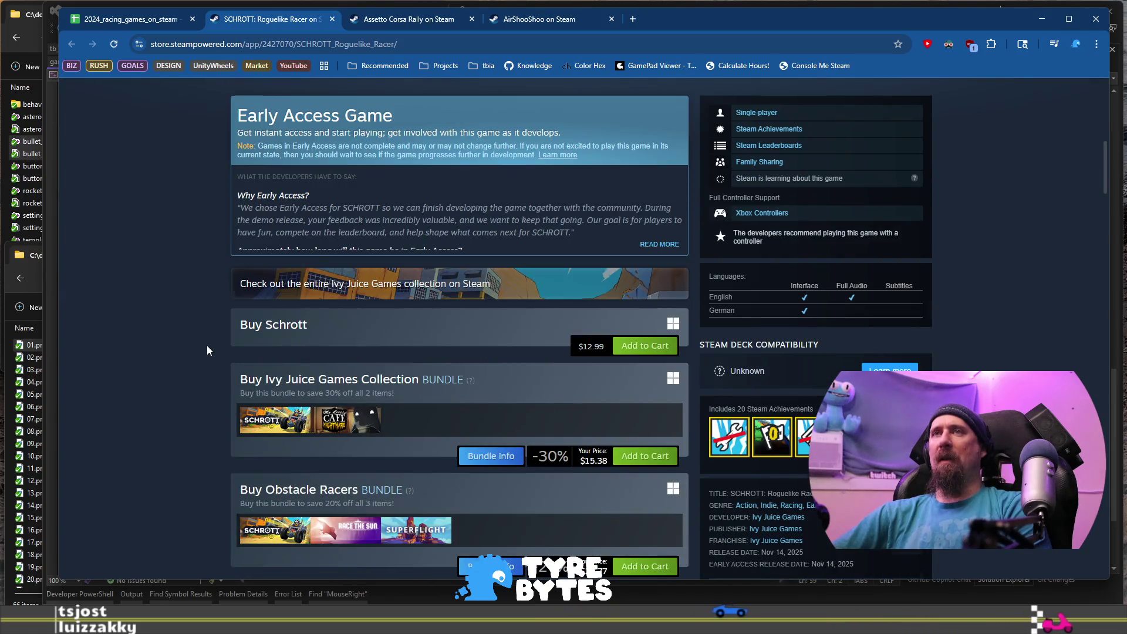
scroll(208, 350, down, 7)
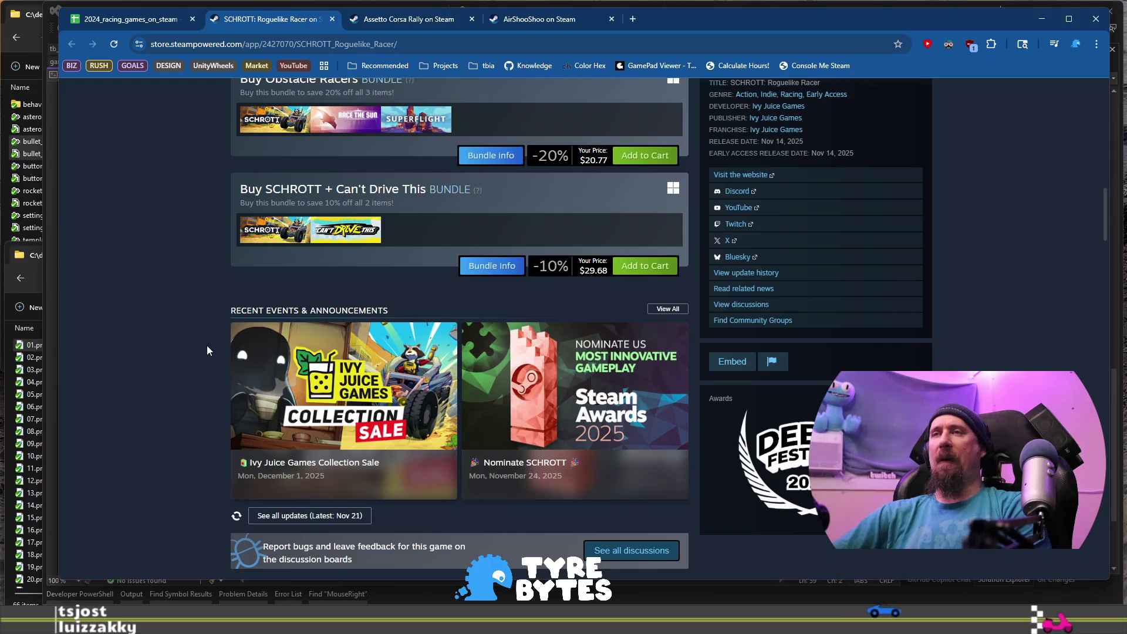
scroll(208, 350, down, 7)
scroll(207, 347, down, 3)
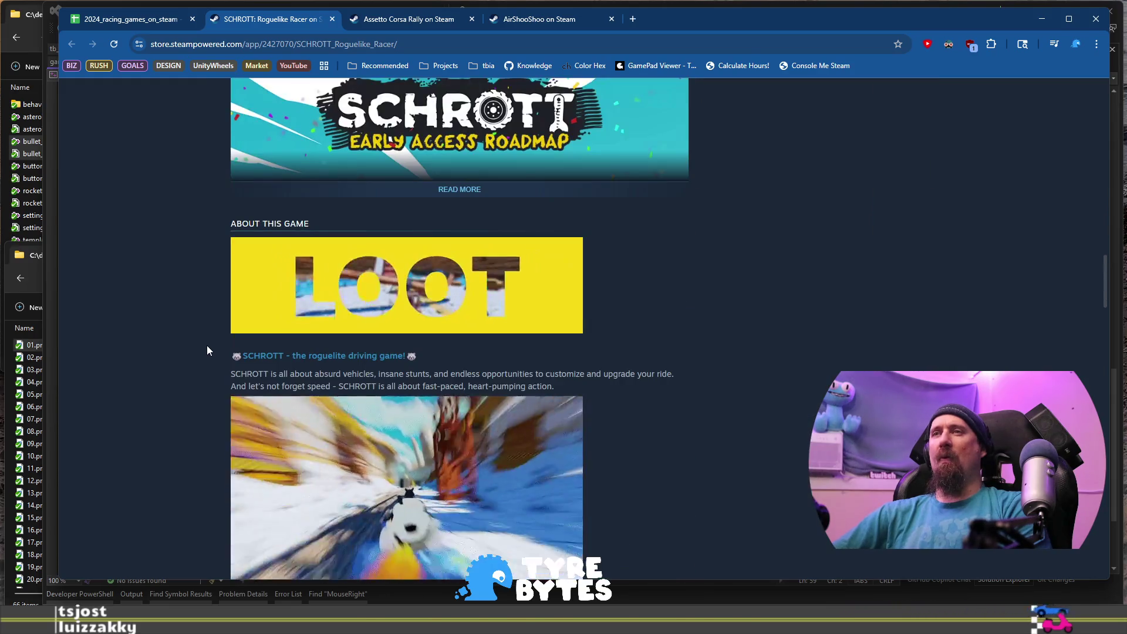
scroll(207, 346, down, 3)
scroll(206, 346, down, 10)
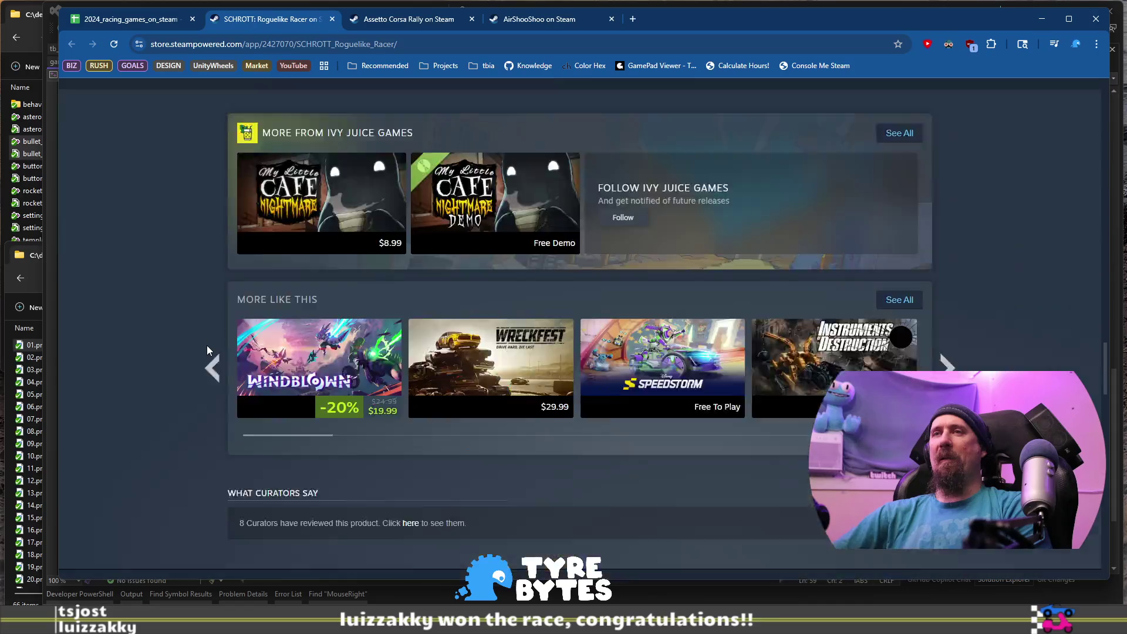
drag(750, 223, 846, 248)
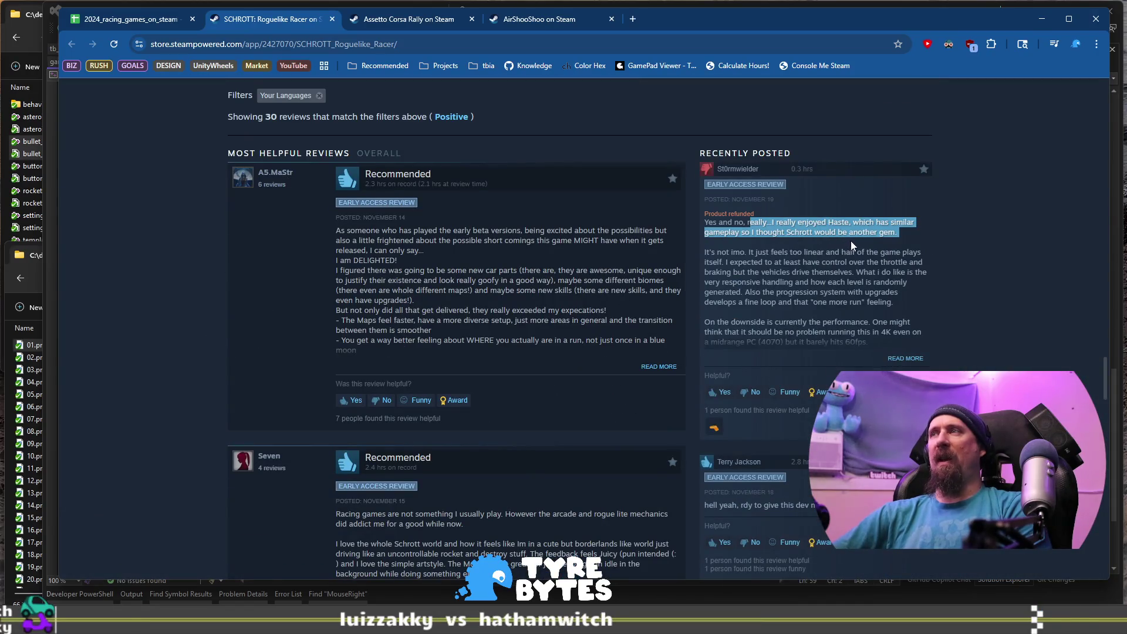
drag(721, 252, 796, 291)
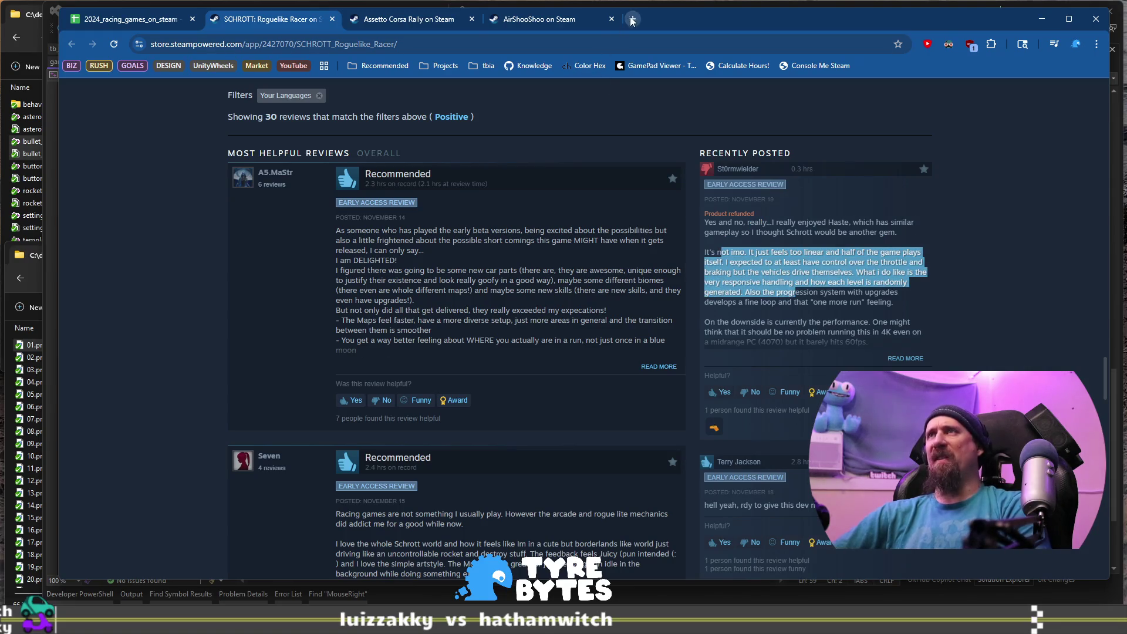
Search Google for 'haste game' in a new tab and open Haste's Steam page.
click(631, 19)
text(haste)
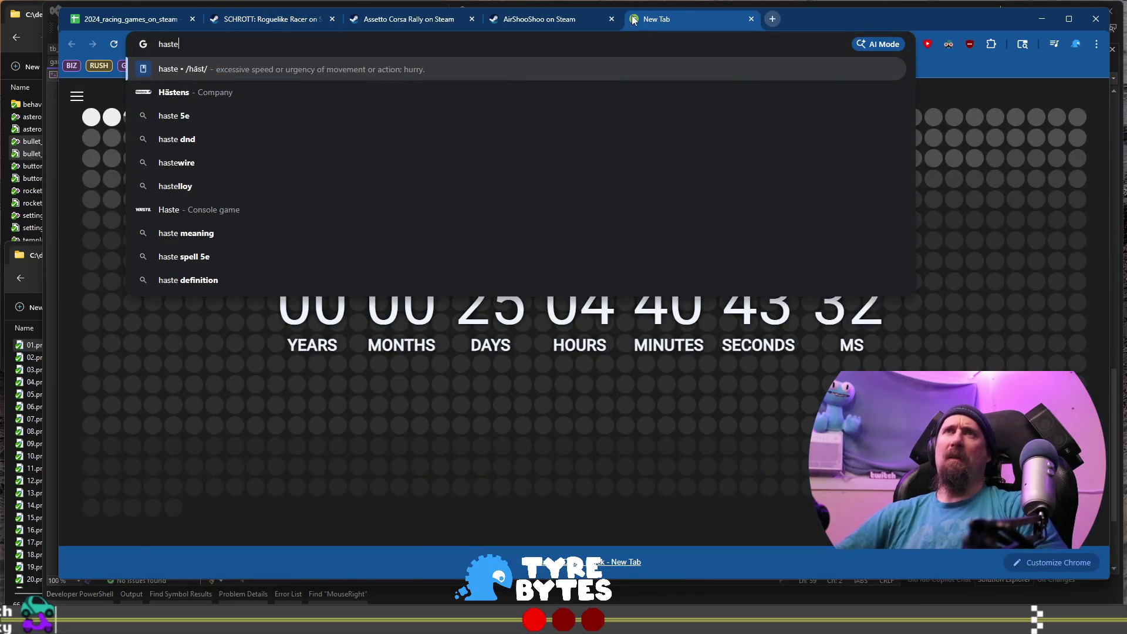
text( game)
key(Return)
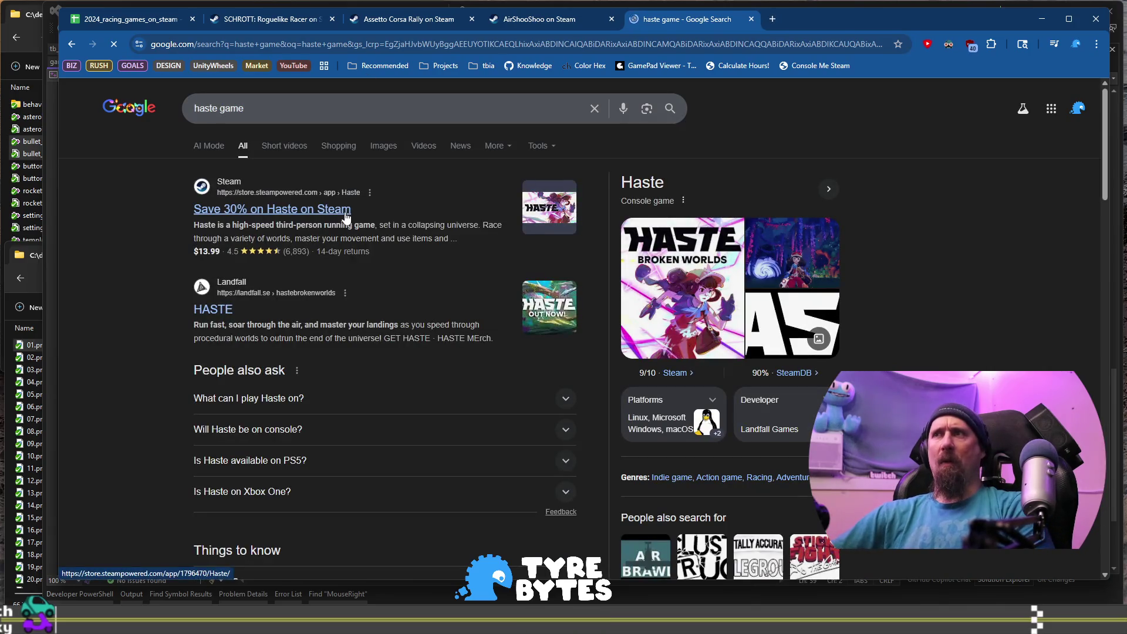
click(329, 209)
View Haste's third screenshot full-size and its trailer, then return to the spreadsheet.
scroll(932, 368, down, 3)
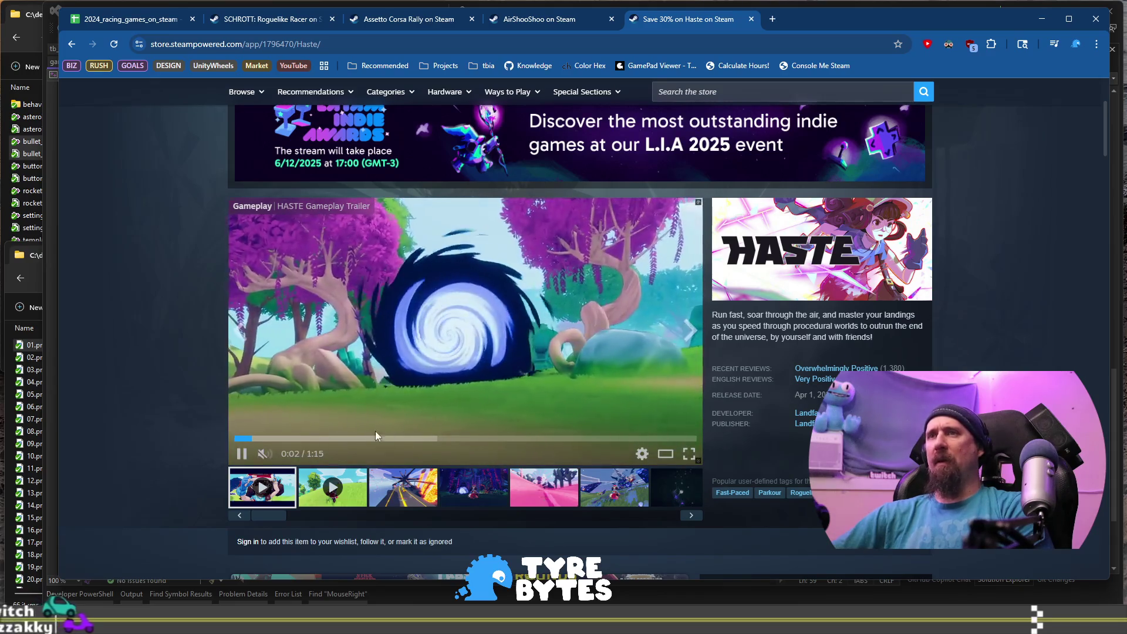
click(404, 487)
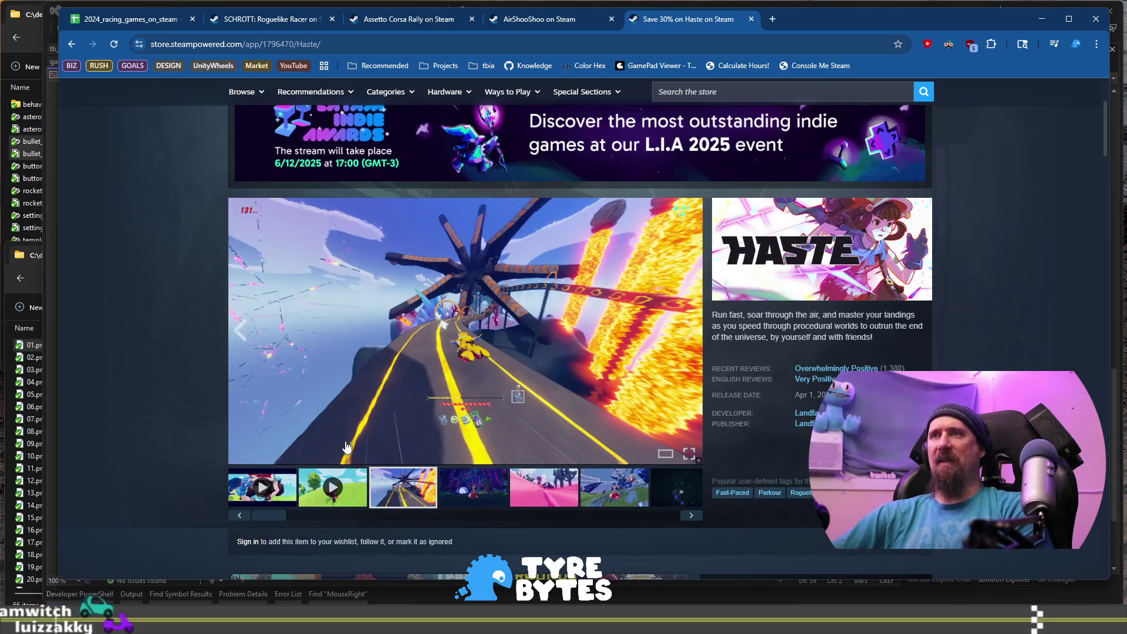
click(397, 321)
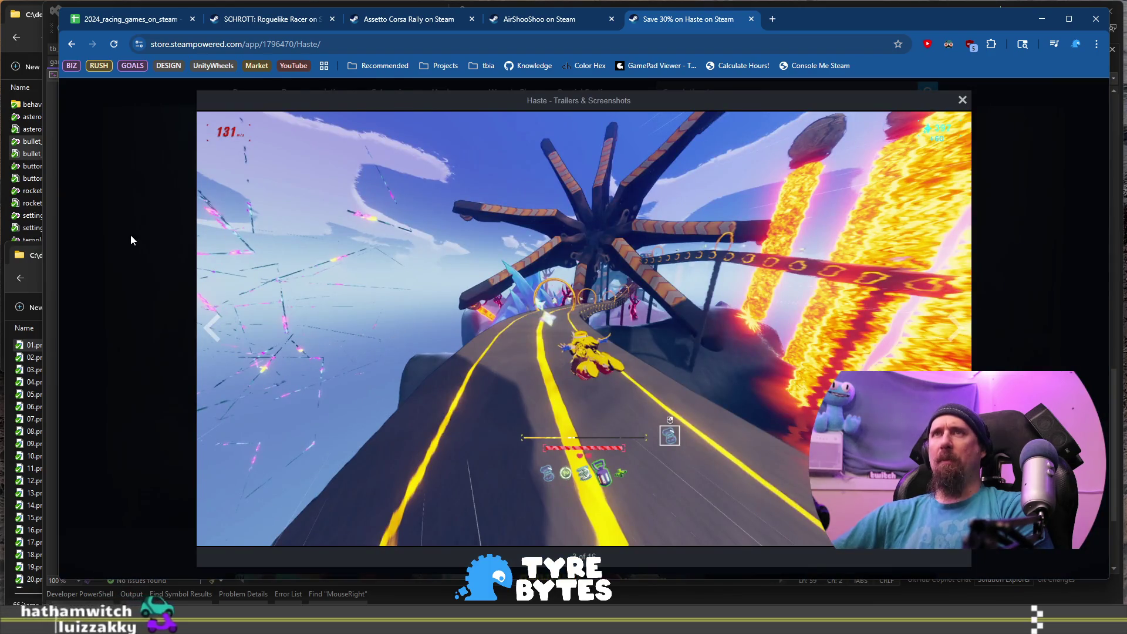
click(130, 234)
click(279, 486)
click(341, 438)
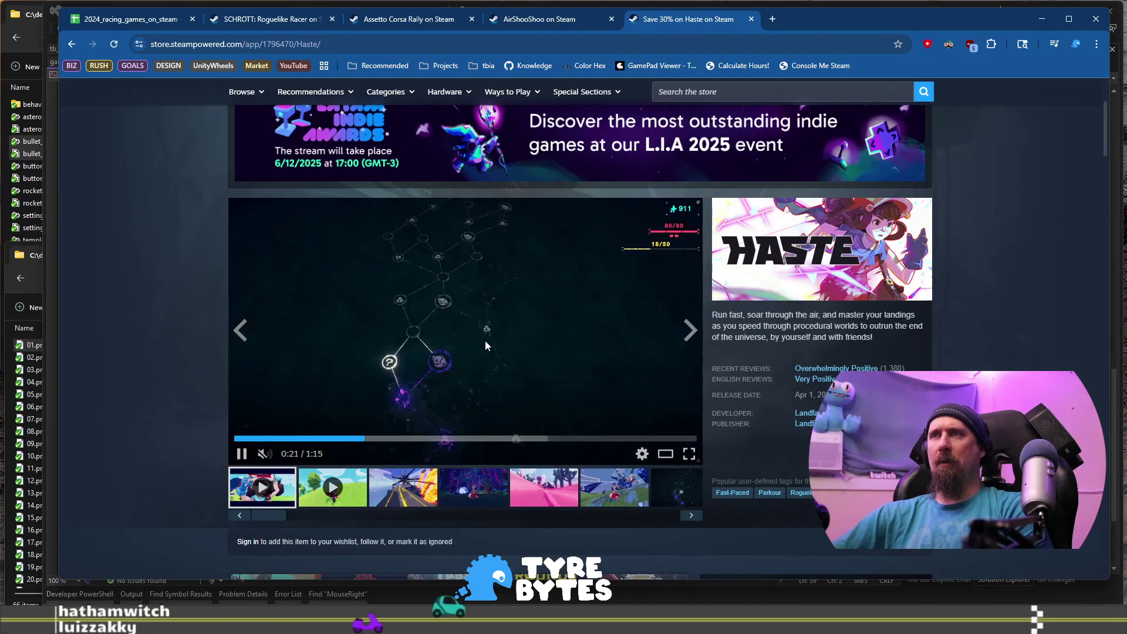
click(499, 297)
scroll(498, 297, down, 5)
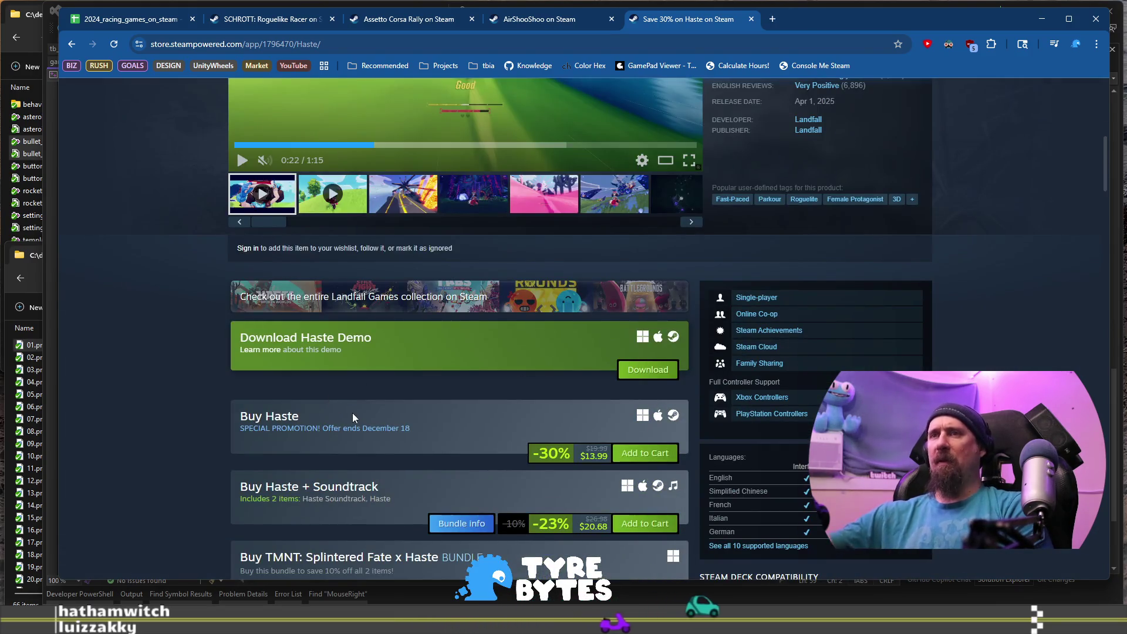
scroll(389, 420, up, 3)
scroll(388, 420, up, 1)
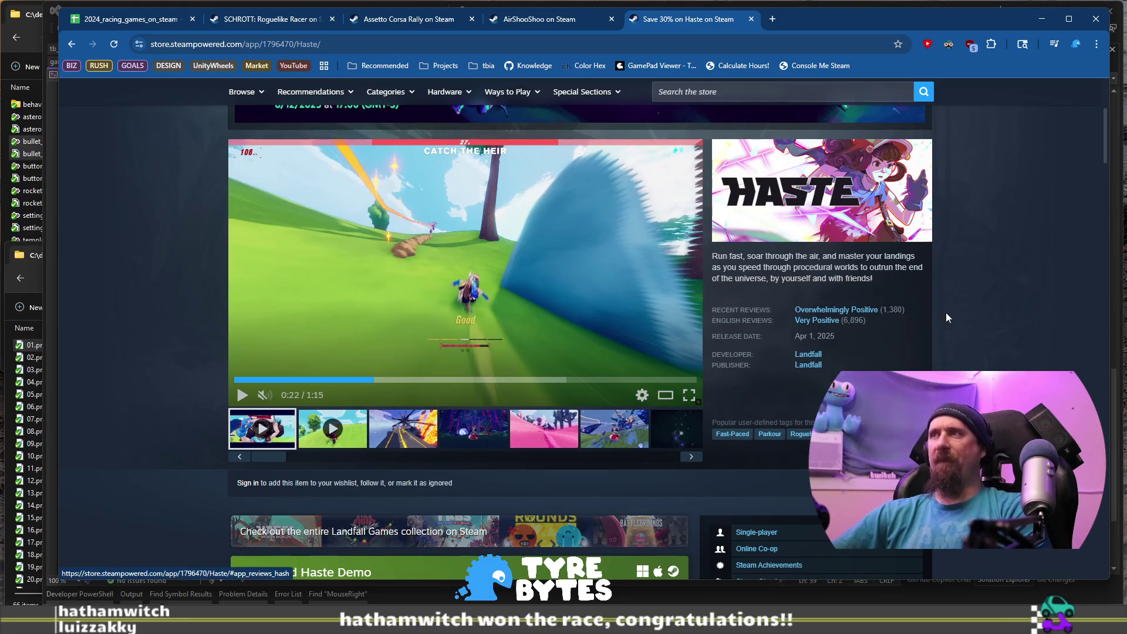
click(150, 22)
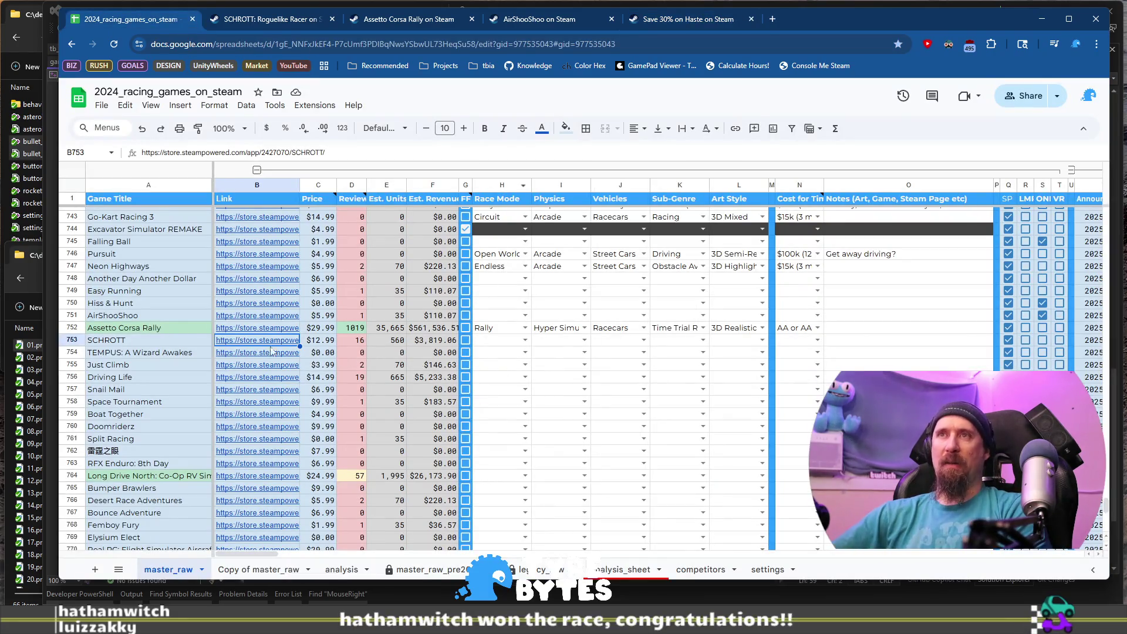
Set H753 Race Mode to Endless and I753 Physics to Simple Gamey for SCHROTT.
click(500, 340)
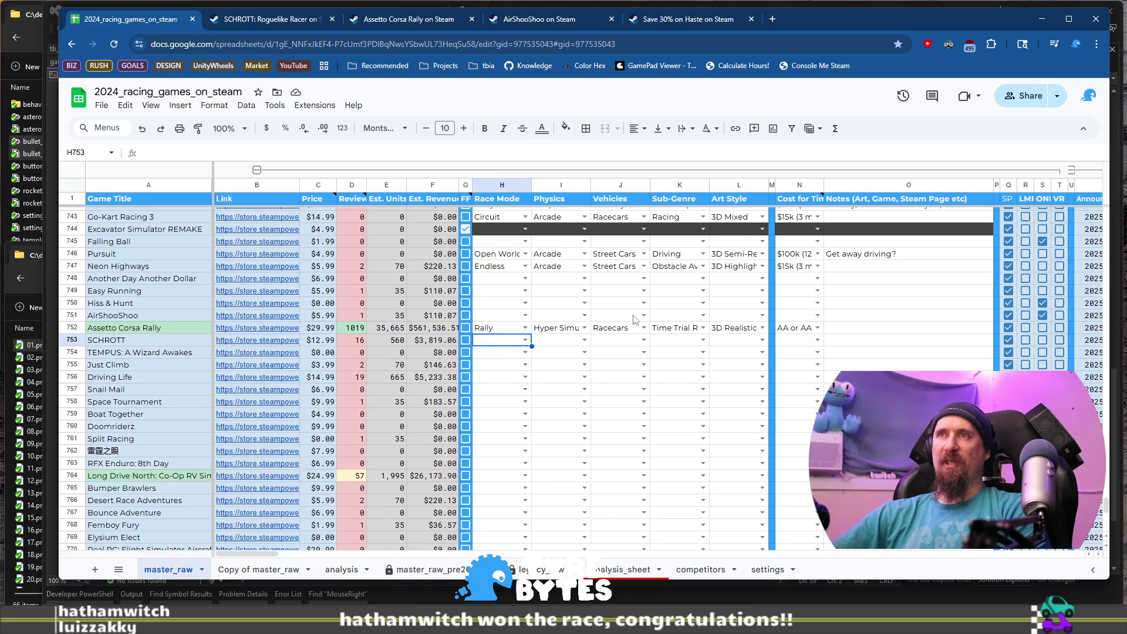
key(Return)
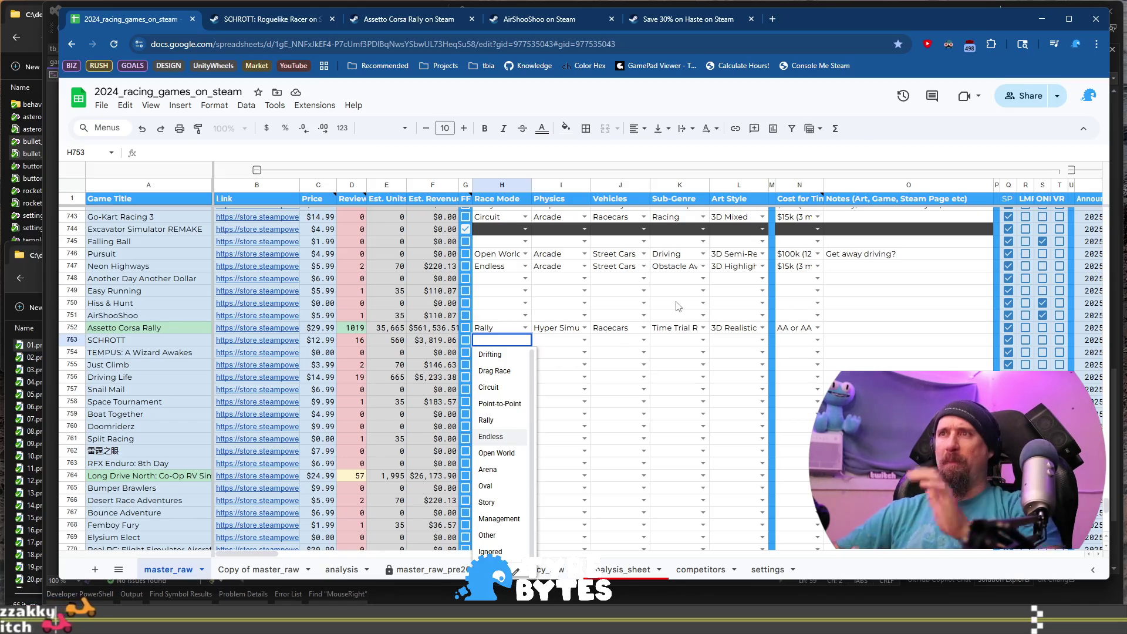
key(Tab)
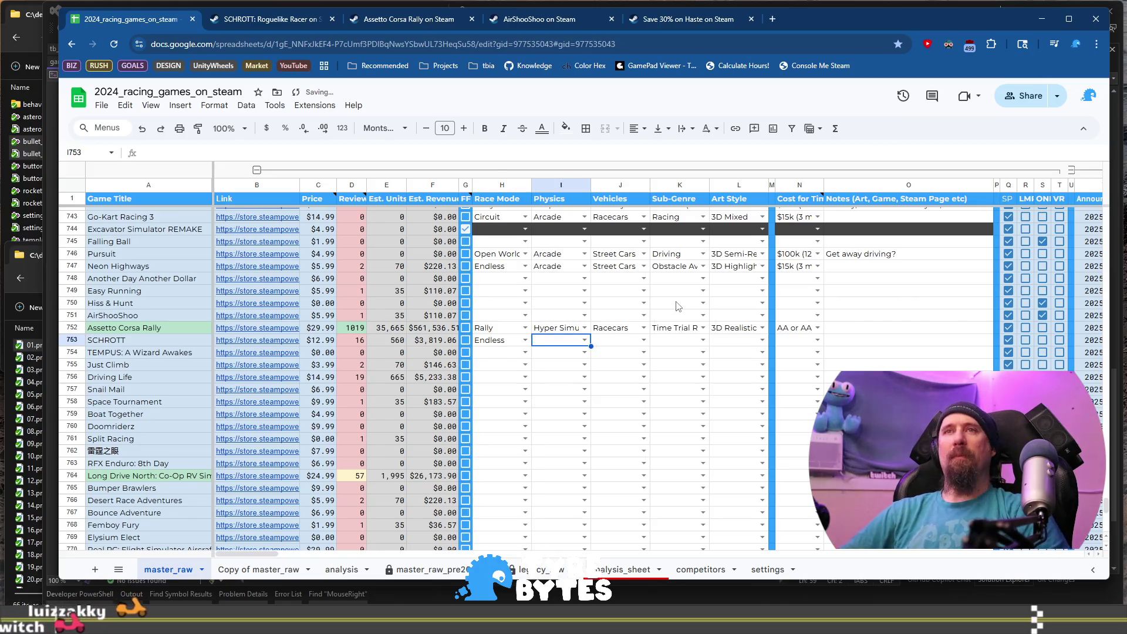
key(Return)
key(Down)
key(Down)
key(Down)
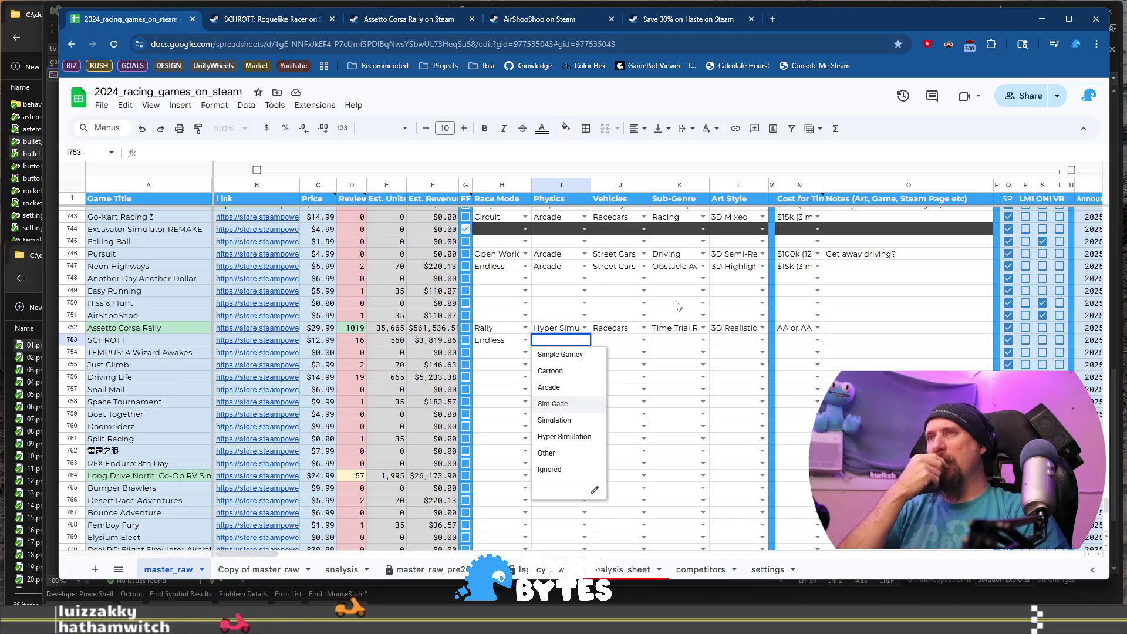
key(Up)
key(Up)
key(Up)
key(Tab)
key(Return)
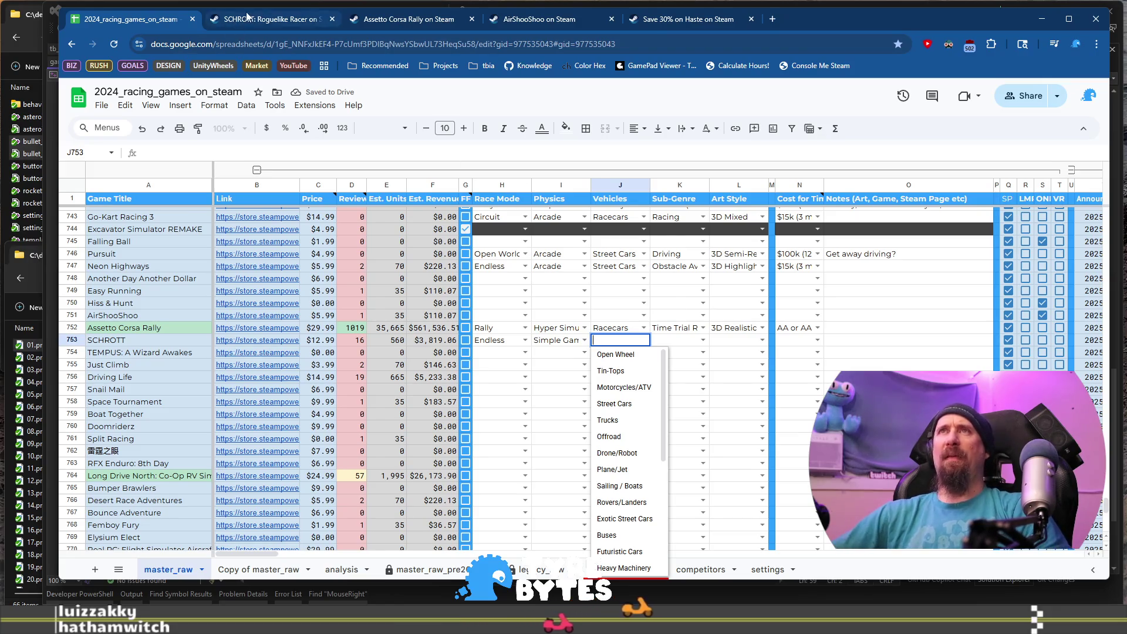
Recheck the SCHROTT store page in its browser tab.
click(267, 19)
scroll(476, 296, up, 4)
scroll(476, 297, up, 15)
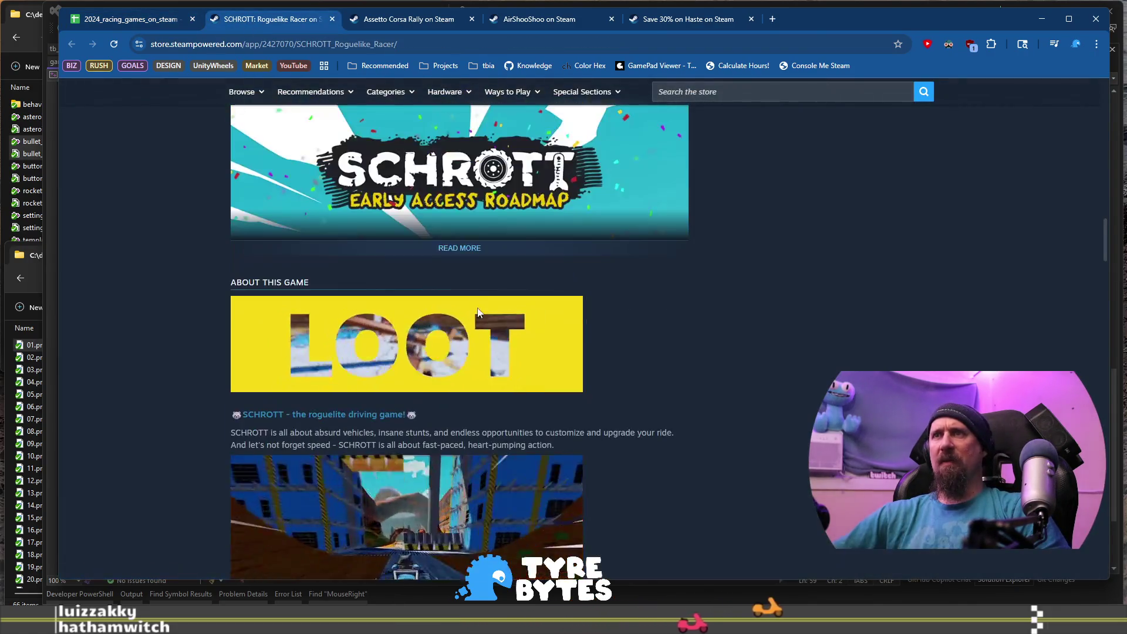
scroll(477, 342, down, 2)
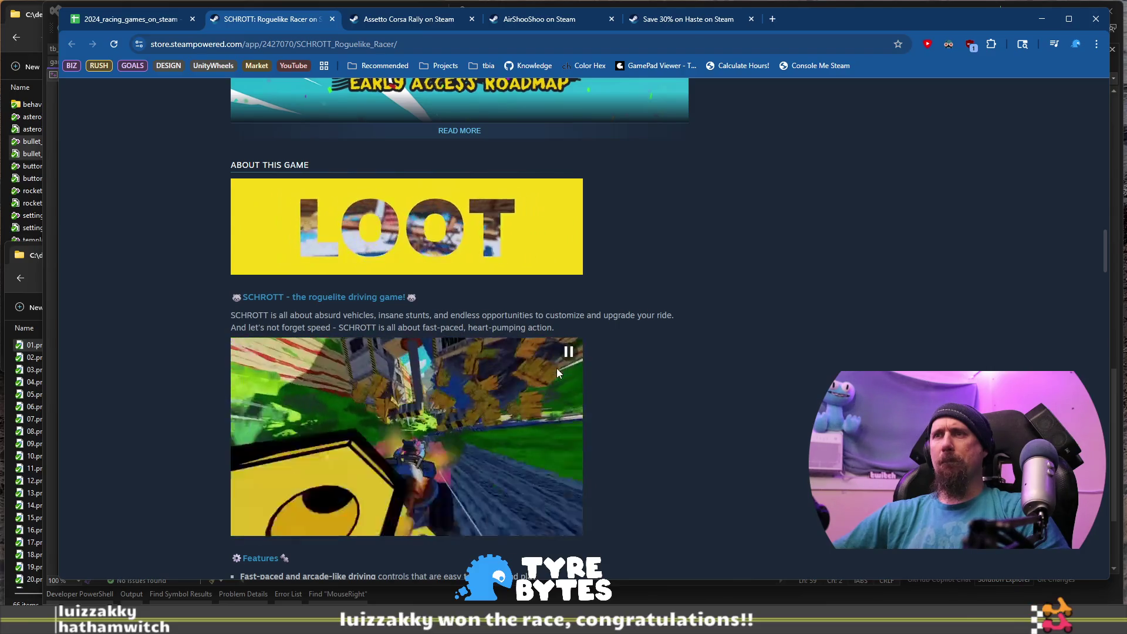
Set SCHROTT's Vehicles cell J753 to Offroad.
click(143, 23)
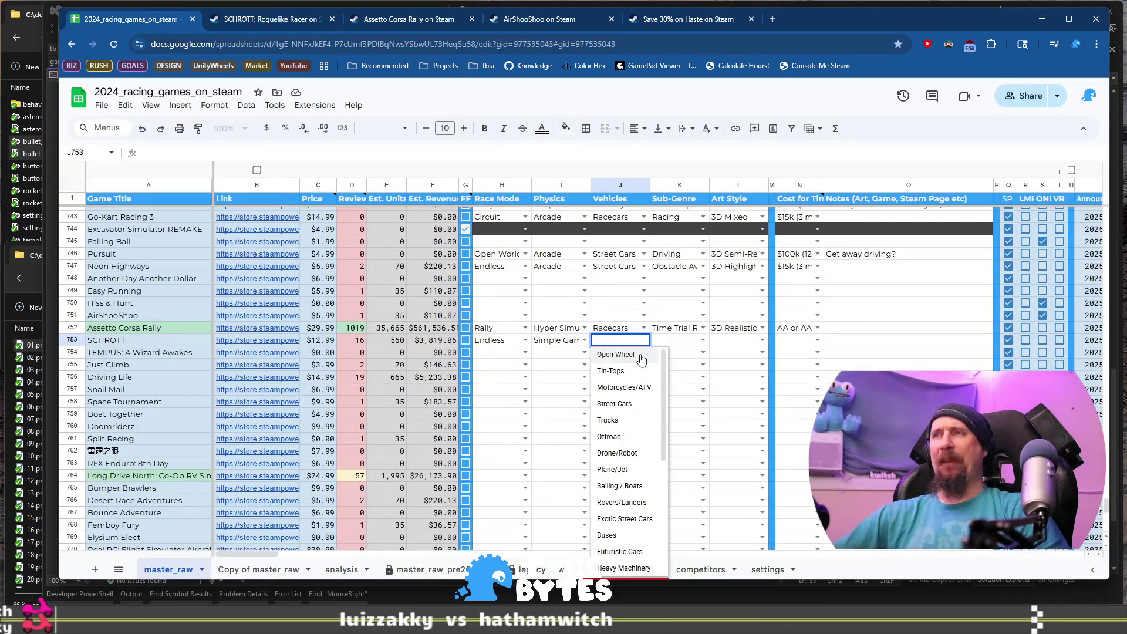
scroll(642, 376, down, 3)
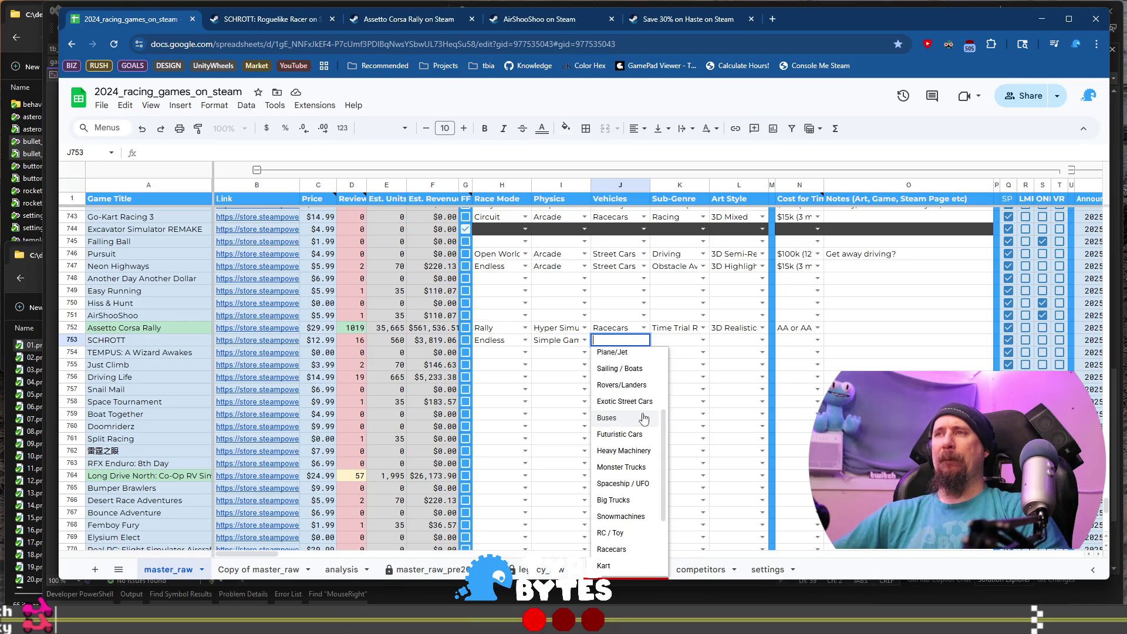
scroll(644, 418, down, 2)
scroll(644, 418, up, 5)
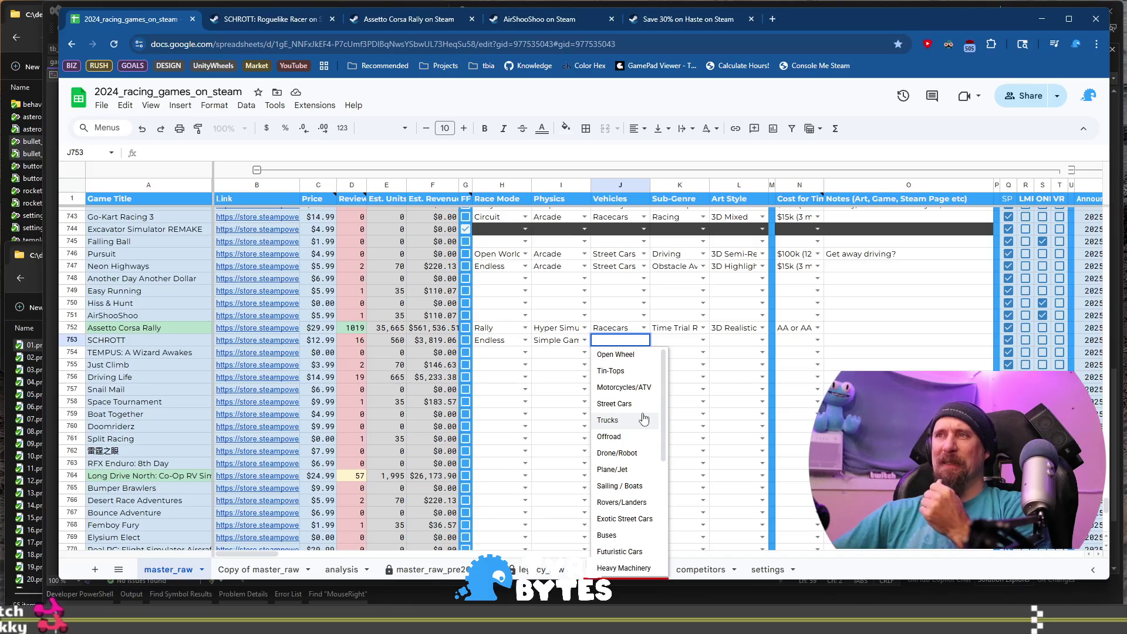
scroll(644, 418, down, 5)
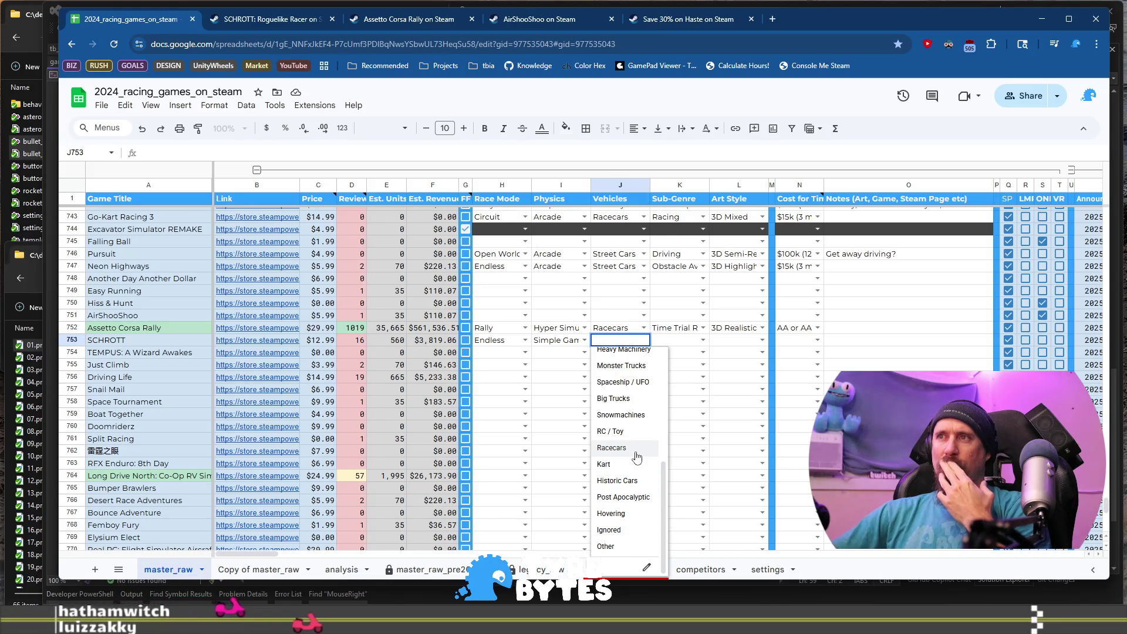
scroll(637, 457, up, 1)
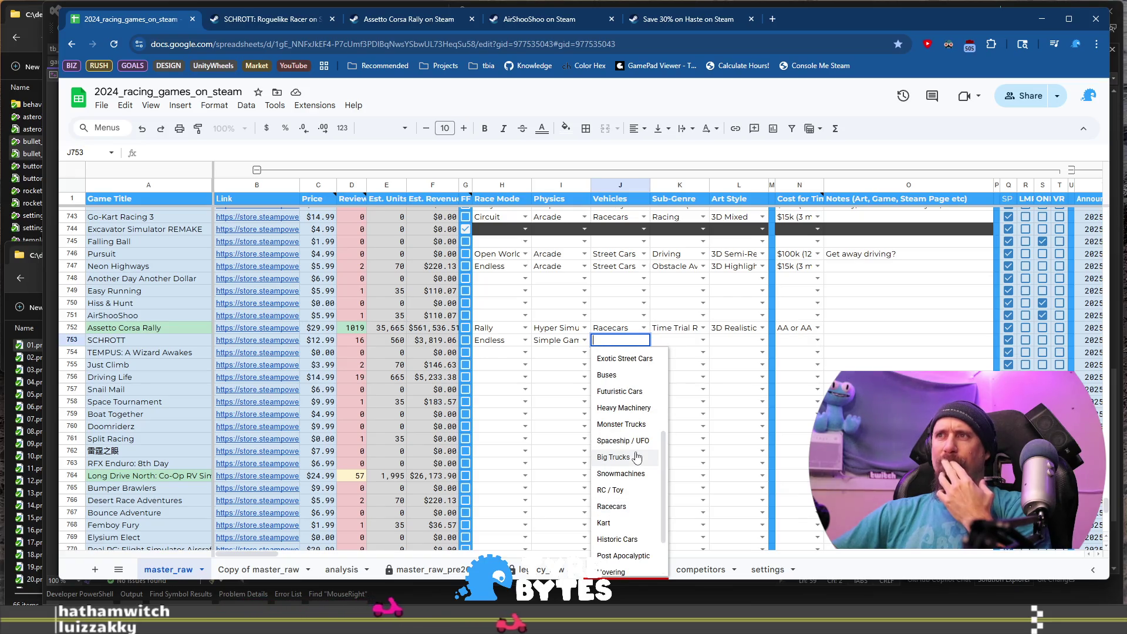
scroll(637, 457, up, 2)
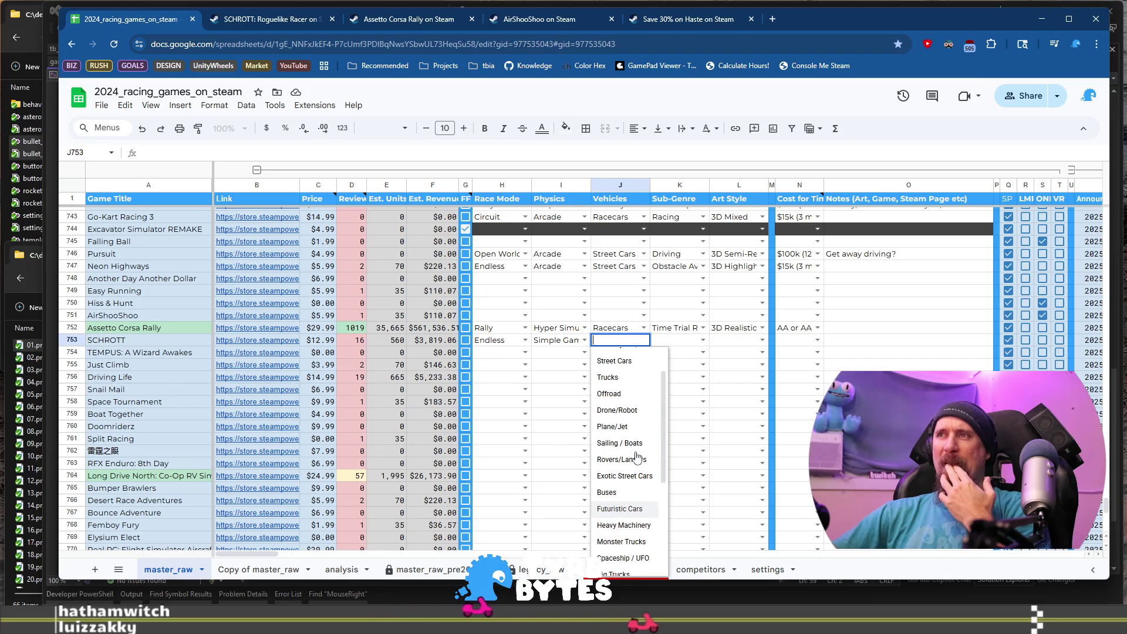
click(610, 393)
click(702, 341)
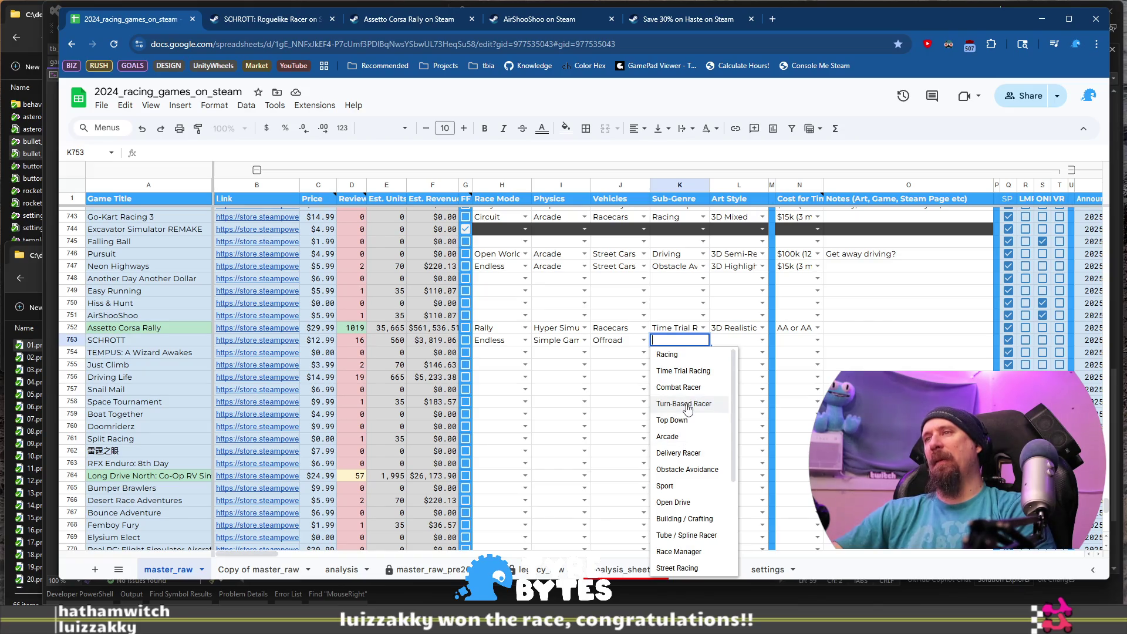
Set SCHROTT's Sub-Genre to Obstacle Avoidance and Art Style to 3D Cel-shaded.
click(687, 469)
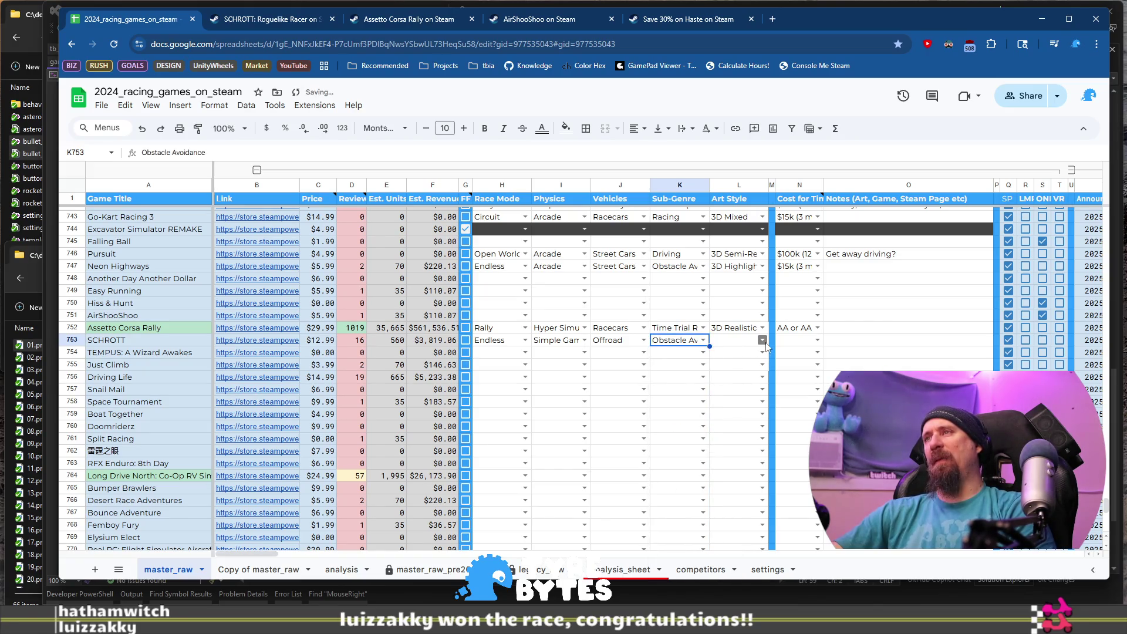
click(703, 341)
scroll(705, 440, down, 3)
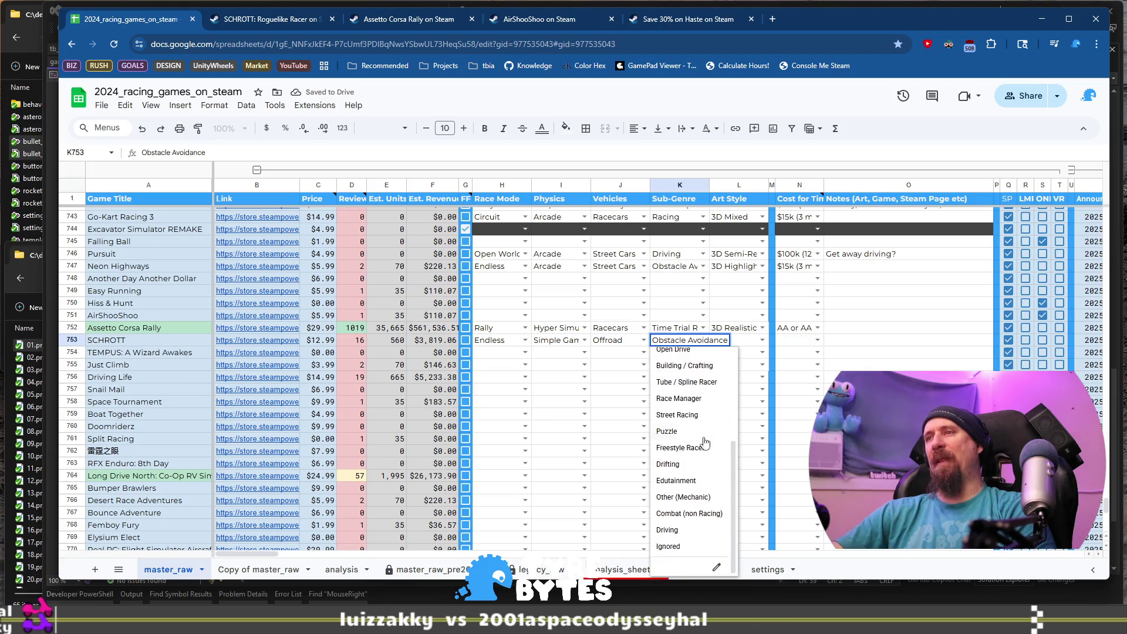
click(750, 340)
click(764, 342)
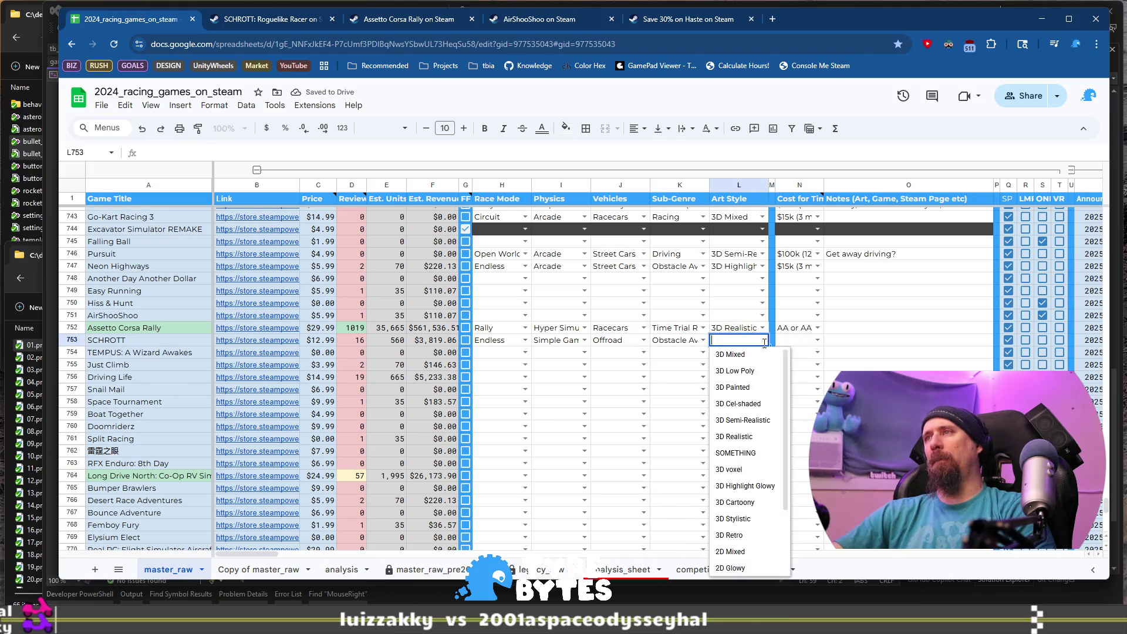
click(761, 405)
Glance back at the SCHROTT store page before returning to the sheet.
click(246, 27)
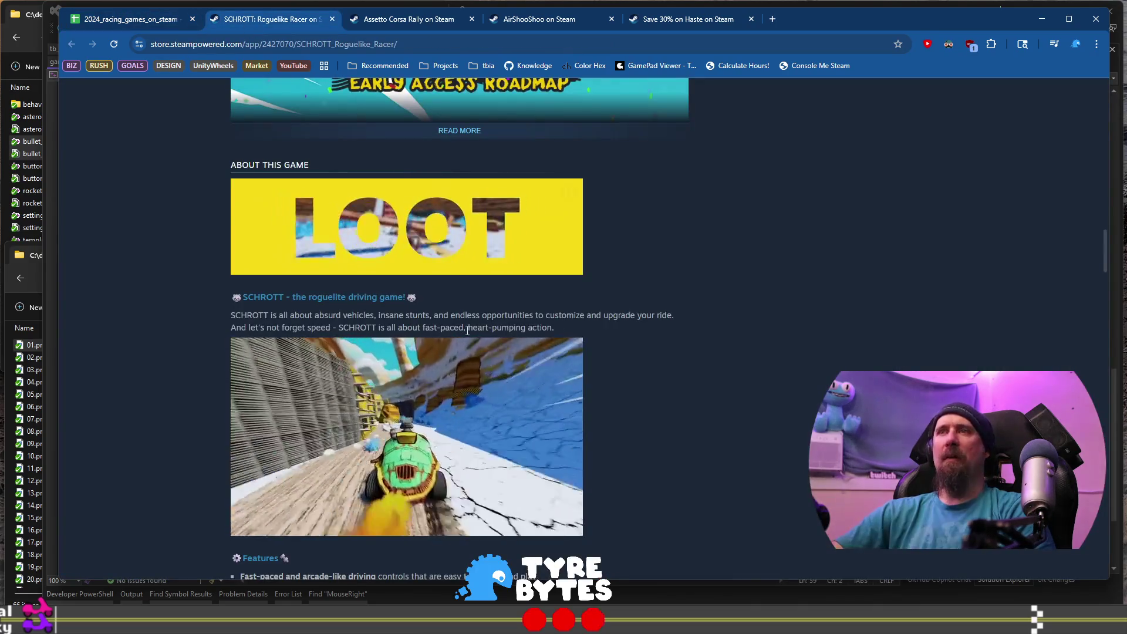
scroll(466, 332, up, 8)
scroll(466, 334, up, 10)
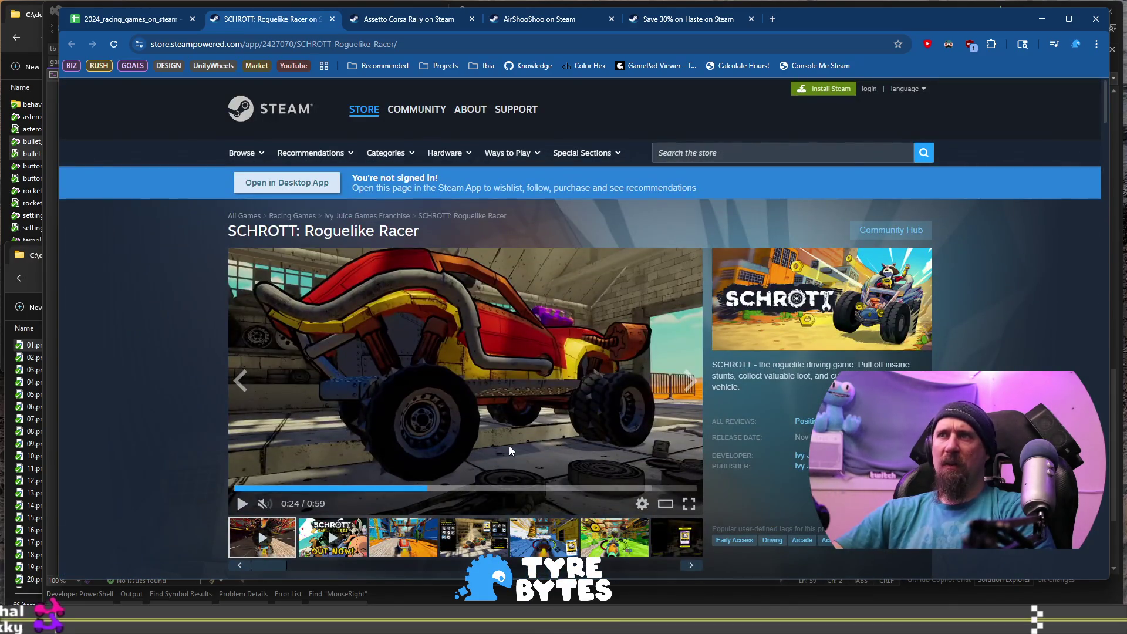
click(140, 20)
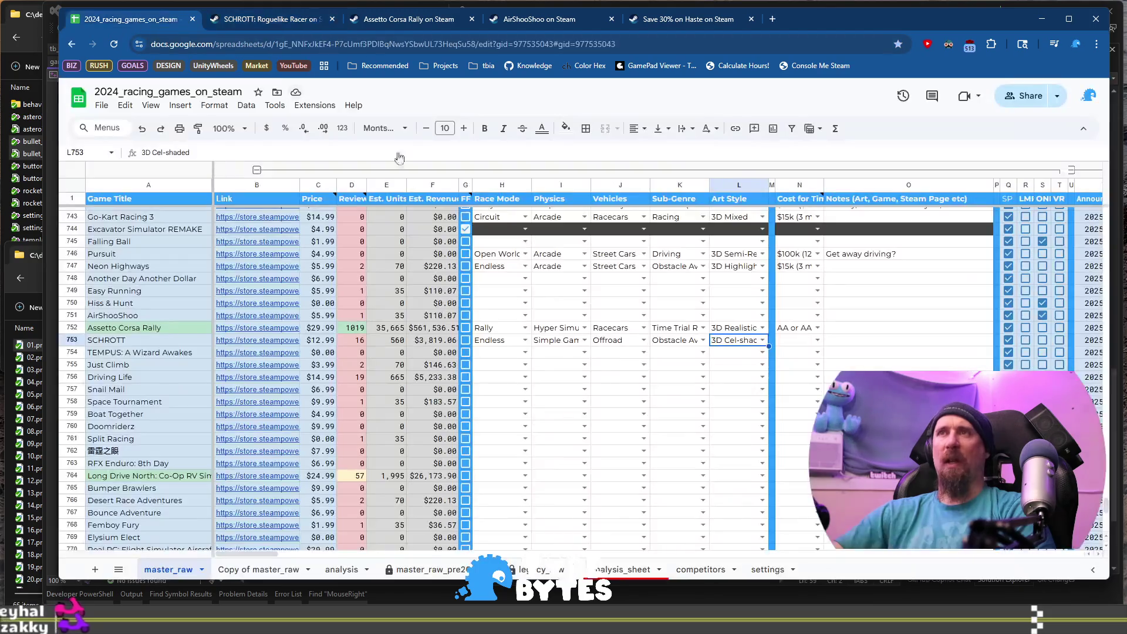
Set SCHROTT's cost estimate in N753 to $100k (12 month) and start its notes.
click(823, 341)
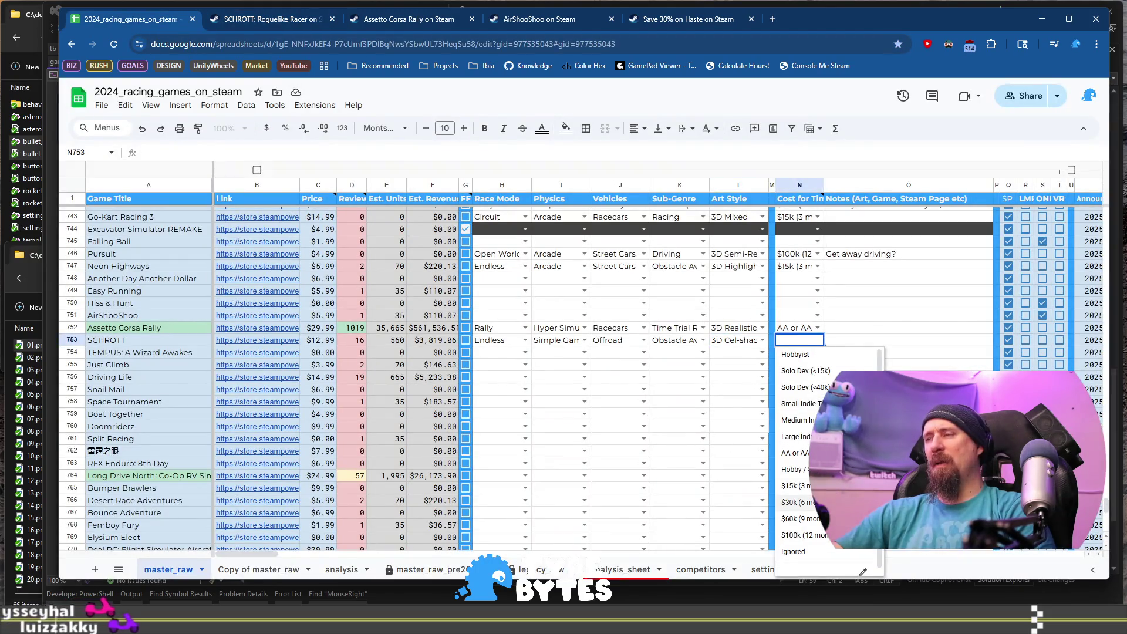
scroll(798, 498, down, 1)
click(799, 529)
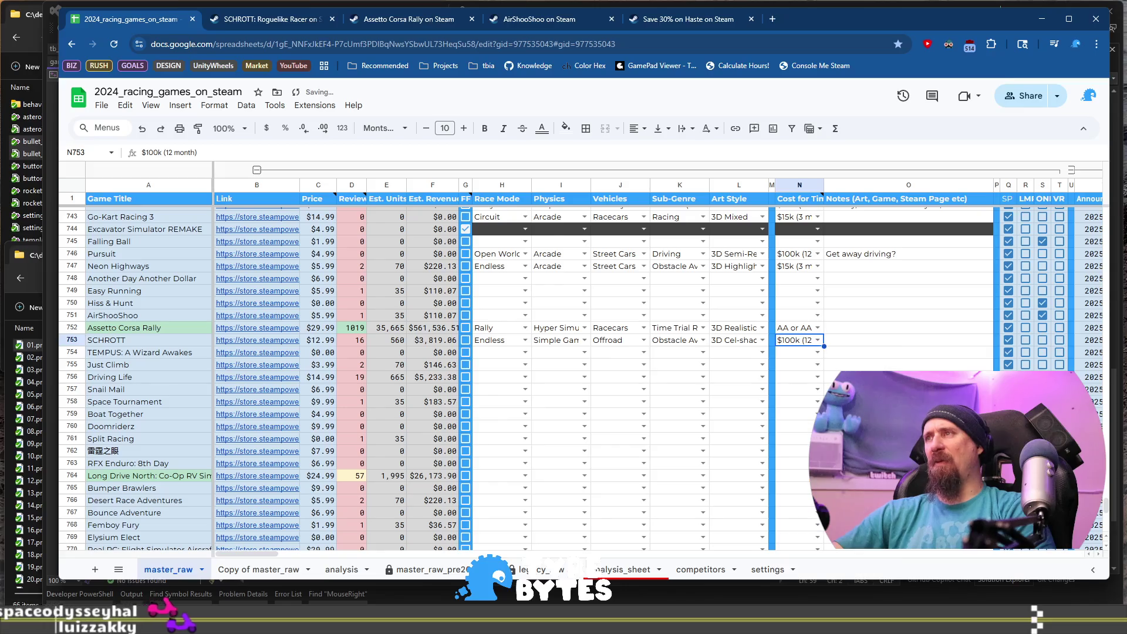
click(843, 343)
text(12)
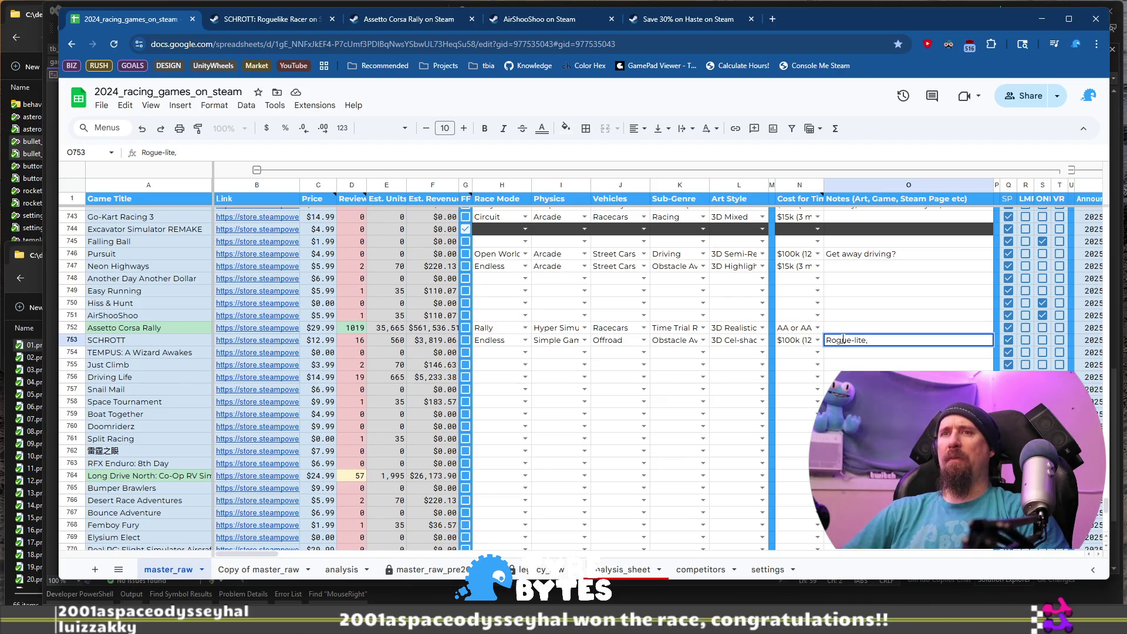
Launch Steam and search the library for 'rogu' to find Rogue Tower for comparison.
key(super)
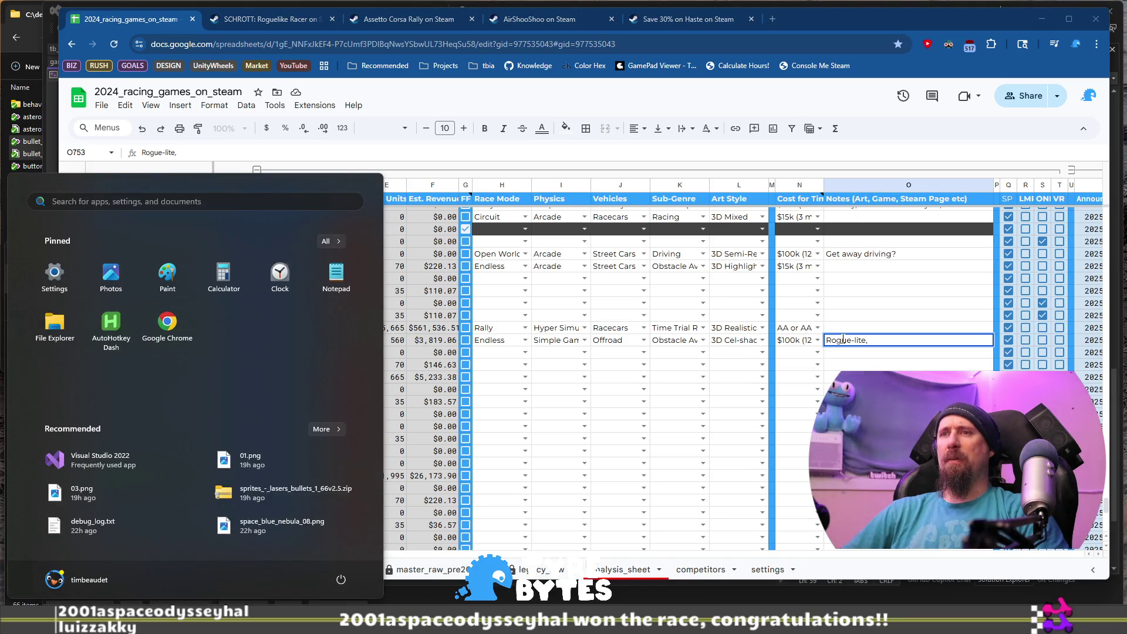
text(steam)
key(Return)
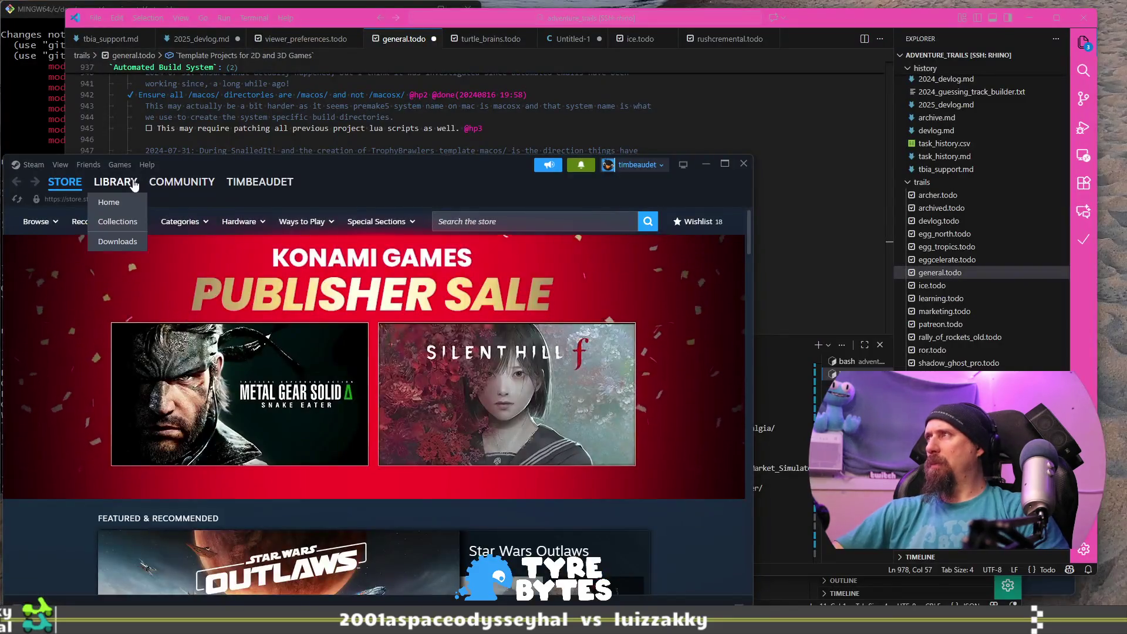
click(115, 181)
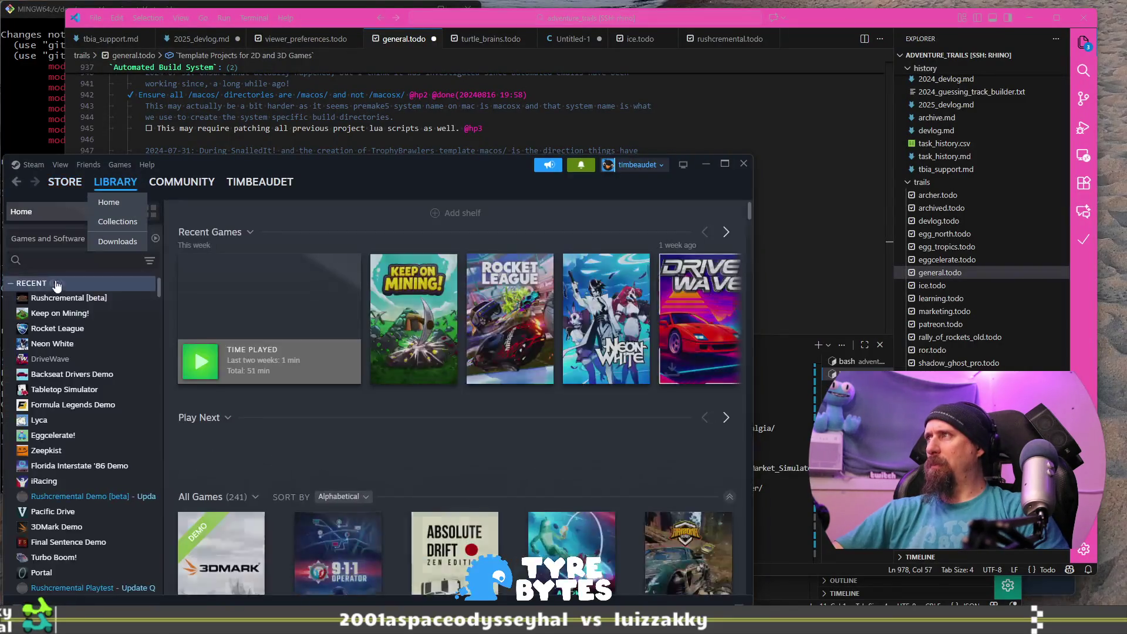
scroll(59, 281, down, 1)
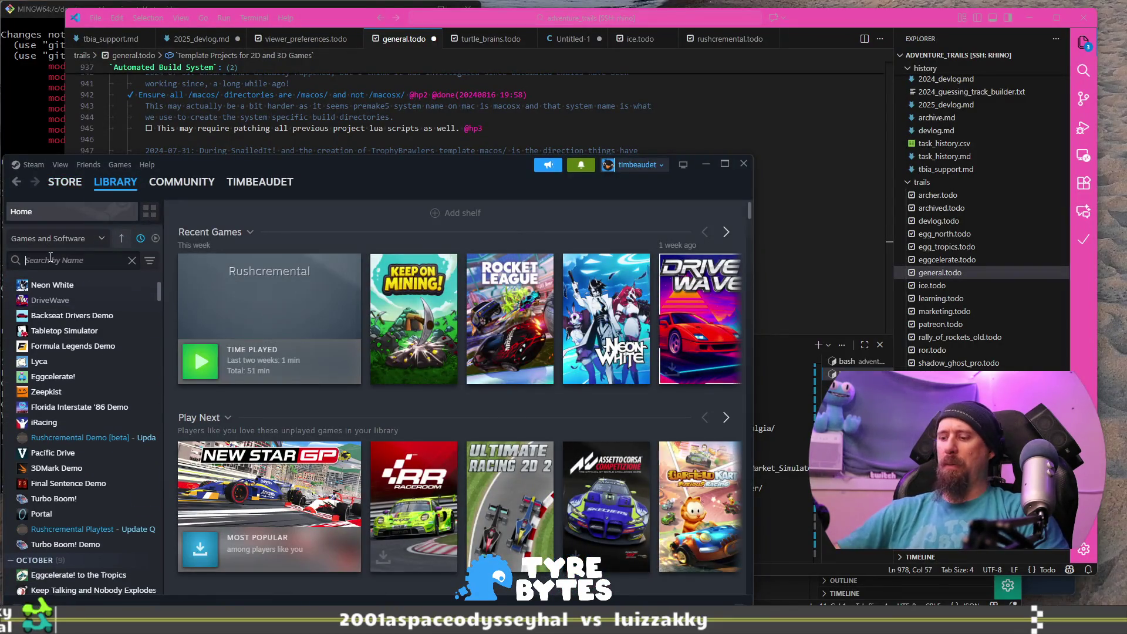
text(rogu)
key(alt+Tab)
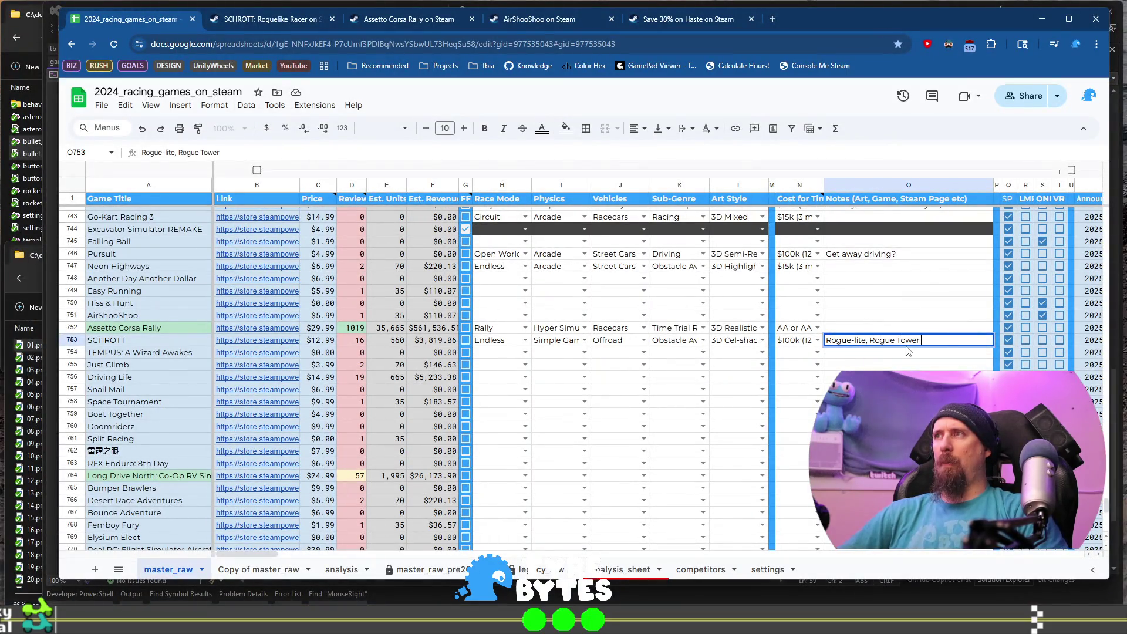
Commit SCHROTT's note as 'Rogue-lite, Rogue Tower with Highway Race' and show TEMPUS's link.
text(with Highway Racer)
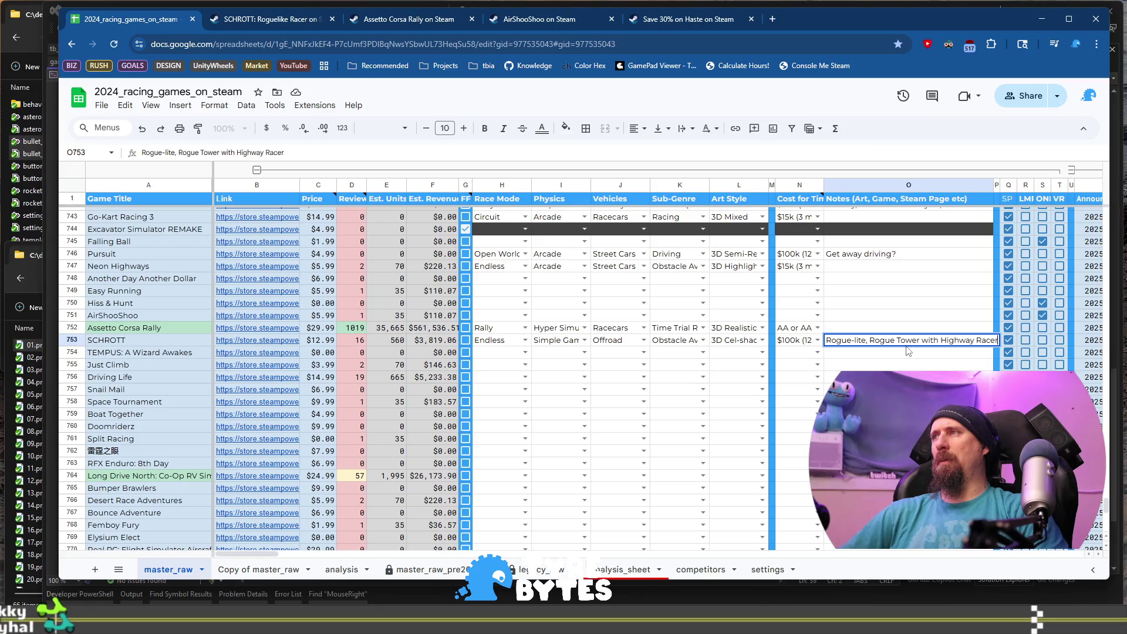
key(Return)
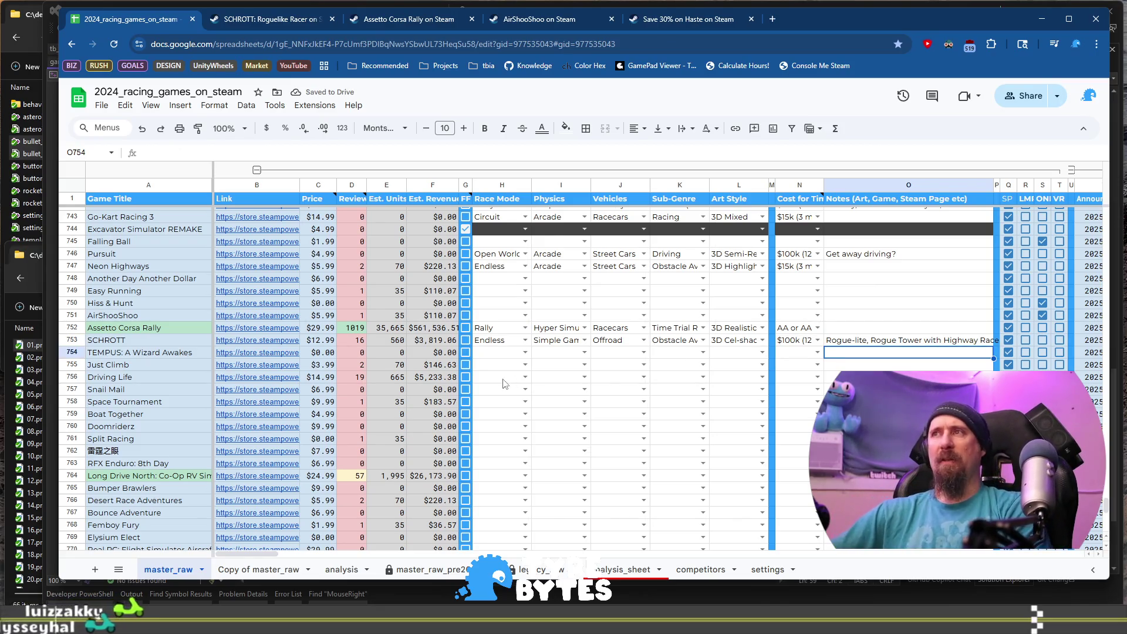
click(237, 351)
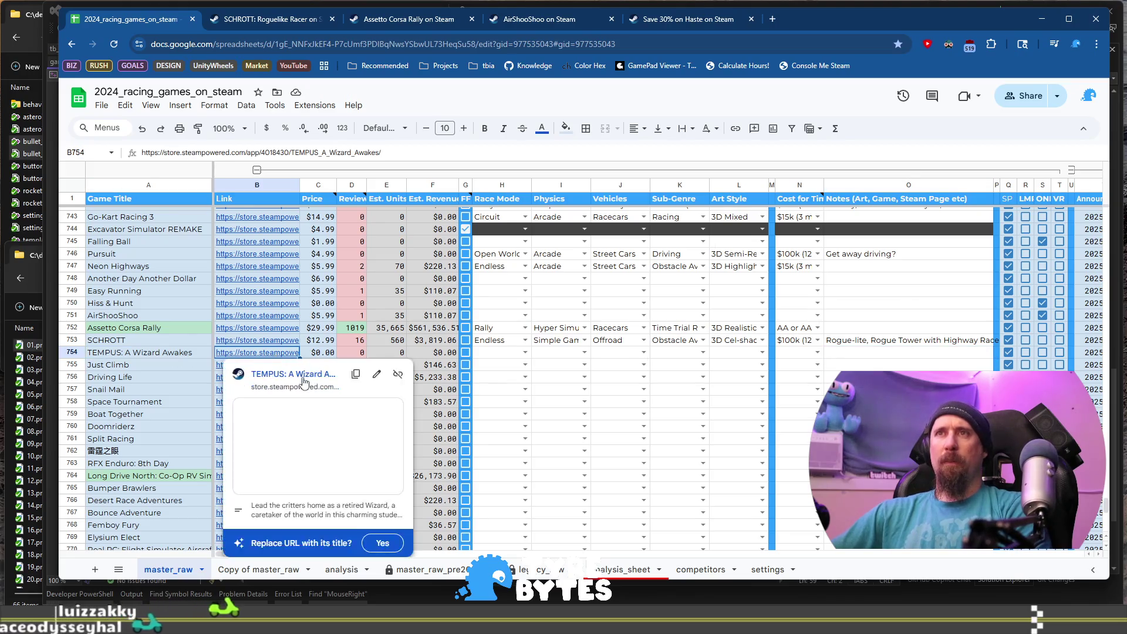
Browse the TEMPUS: A Wizard Awakes store screenshots up to the fifth one.
click(329, 377)
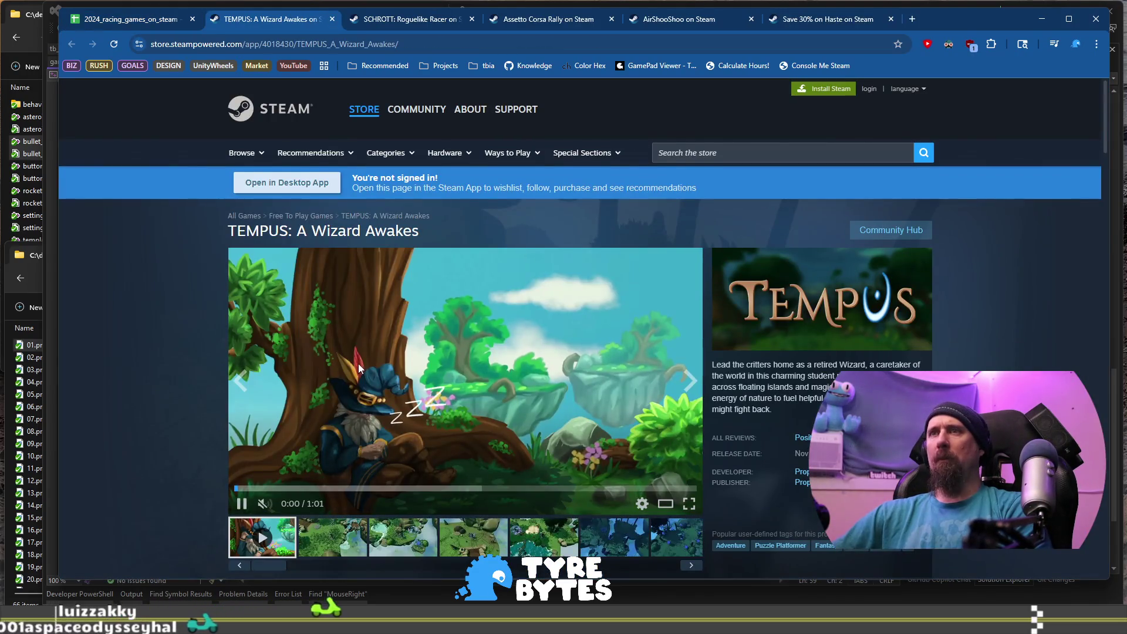
scroll(417, 451, down, 2)
click(405, 420)
click(473, 420)
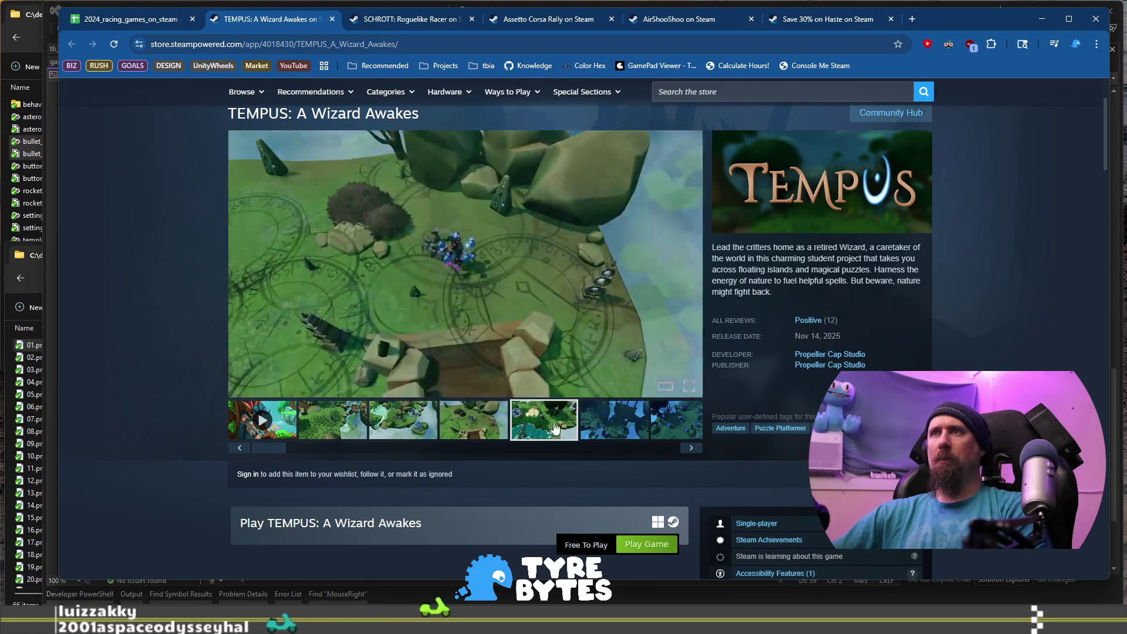
click(552, 418)
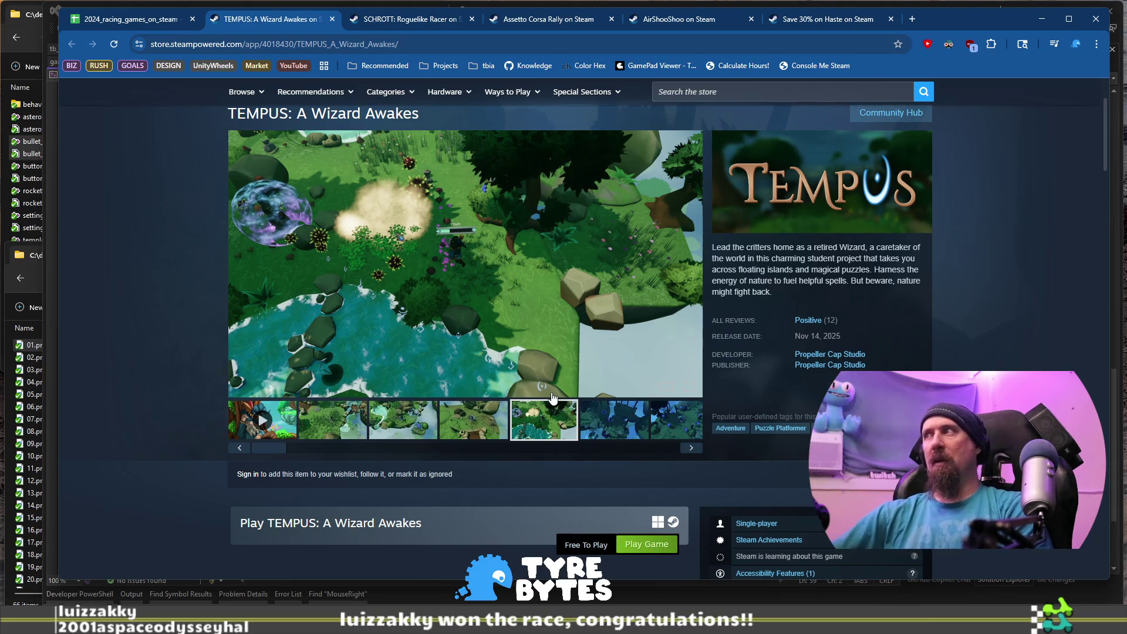
click(129, 22)
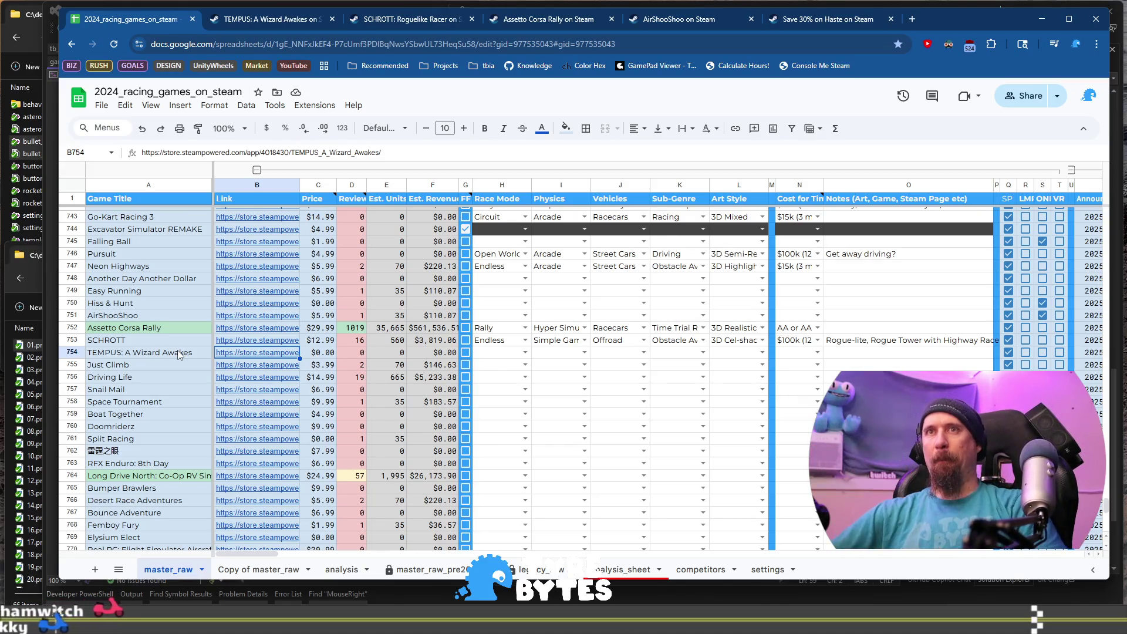
Reopen TEMPUS from B754's link, close the duplicate tab, and view the sixth screenshot.
click(179, 354)
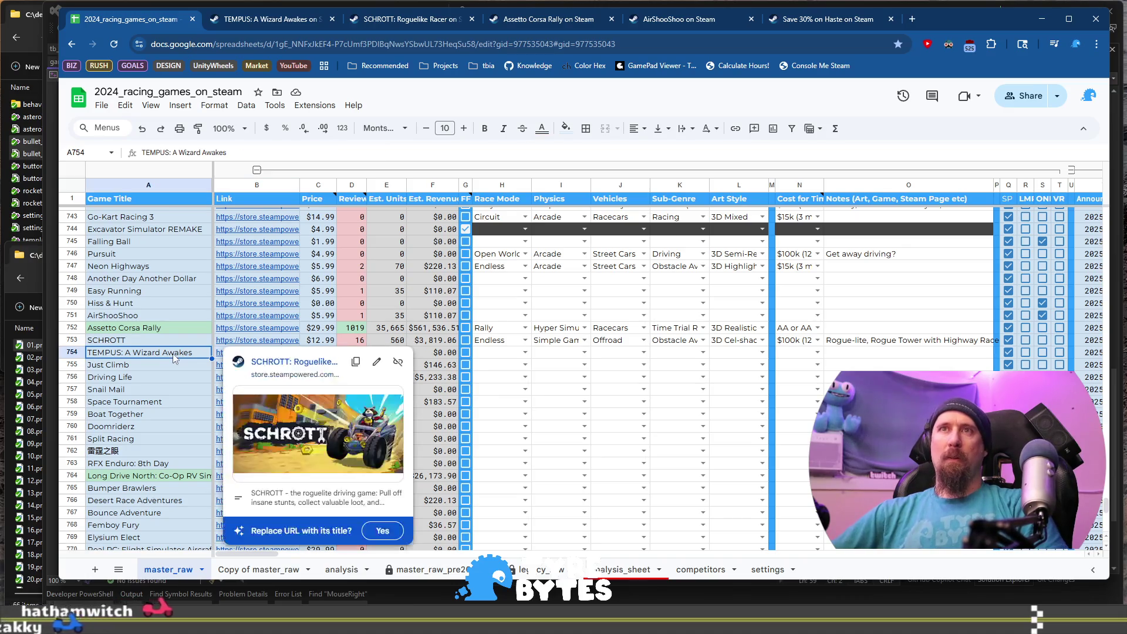
mouse_move(245, 355)
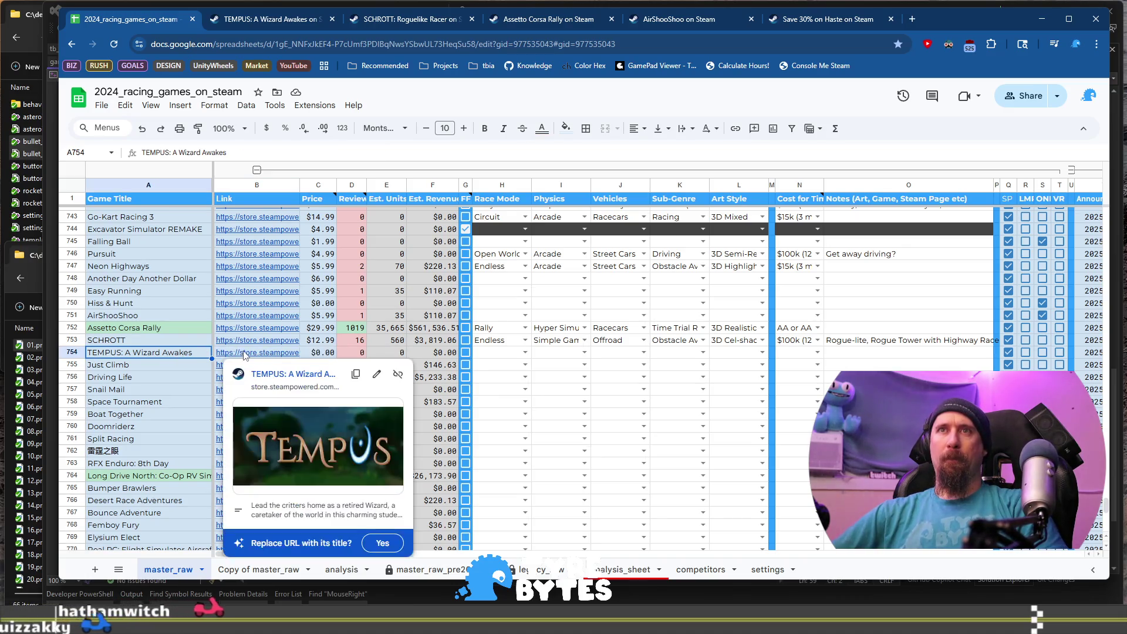
click(290, 376)
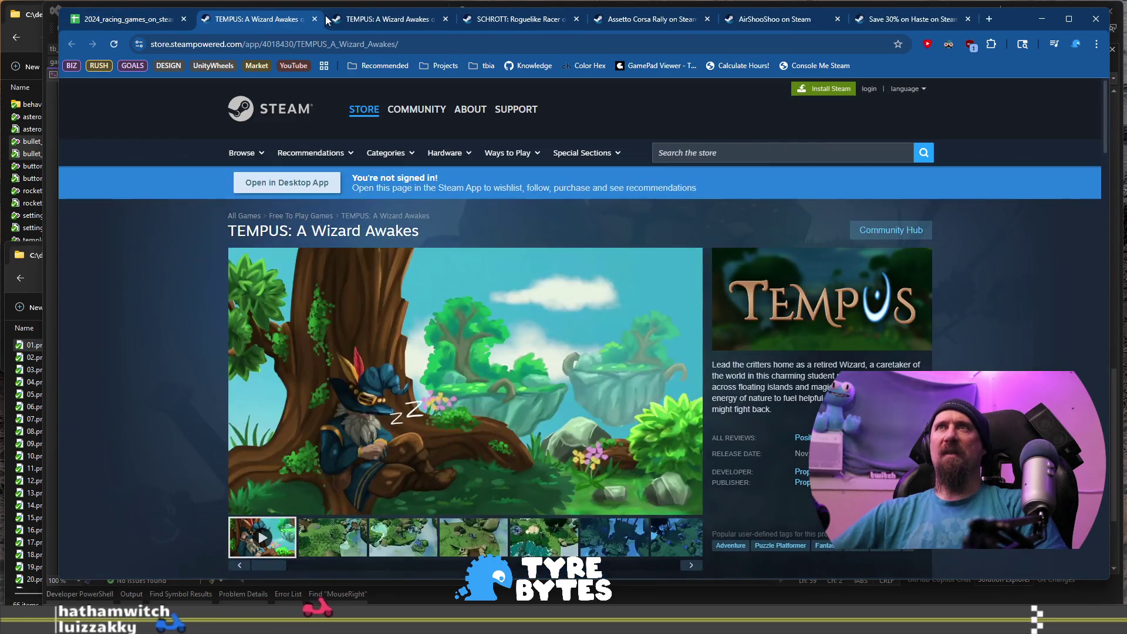
click(314, 20)
click(317, 19)
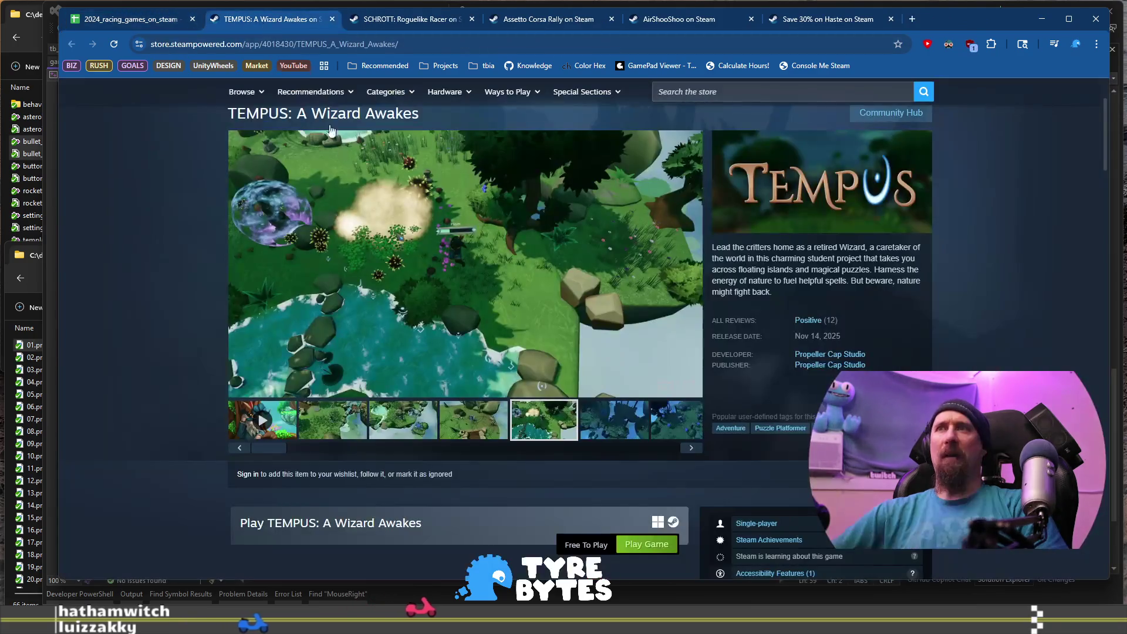
click(401, 409)
click(472, 420)
click(614, 419)
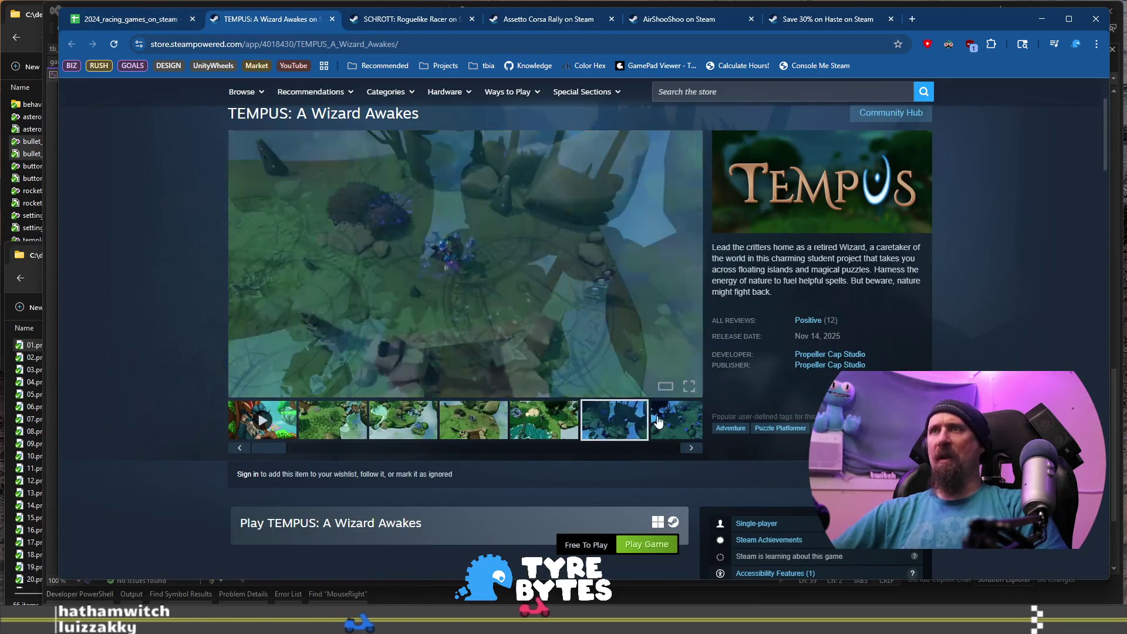
Run the collector's --ignore command with the TEMPUS store URL, then return to the sheet.
click(391, 44)
key(alt+Tab)
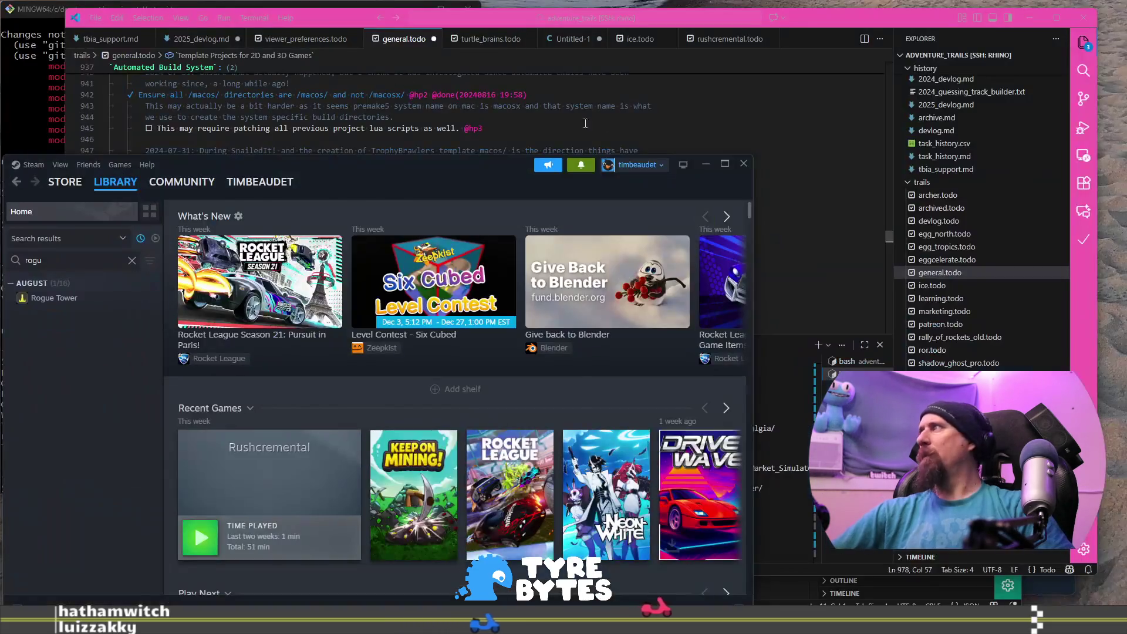
click(641, 128)
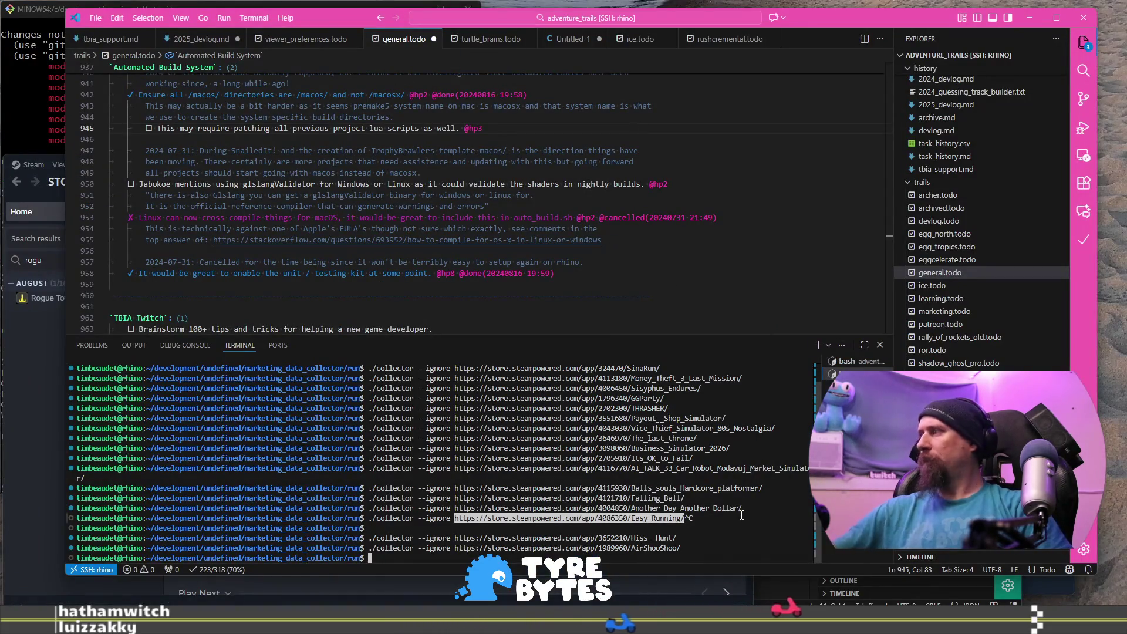
text(./collector --ignorehttps://store.steampowered.com/app/4018430/TEMPUS_A_Wizard_Awakes/)
key(Return)
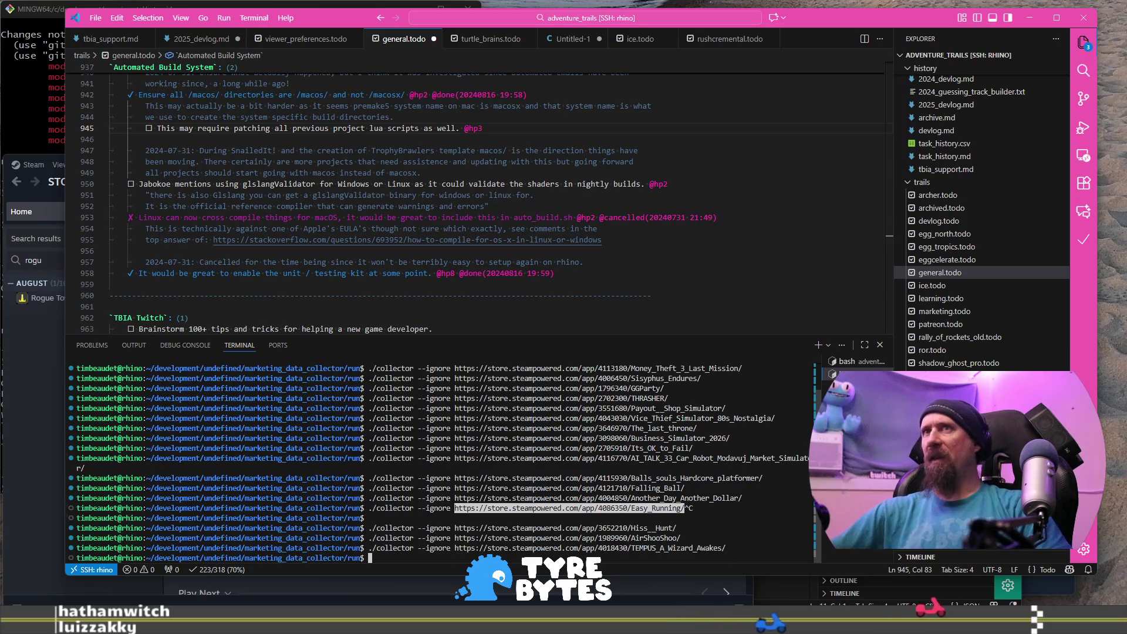
key(alt+Tab)
key(ctrl+1)
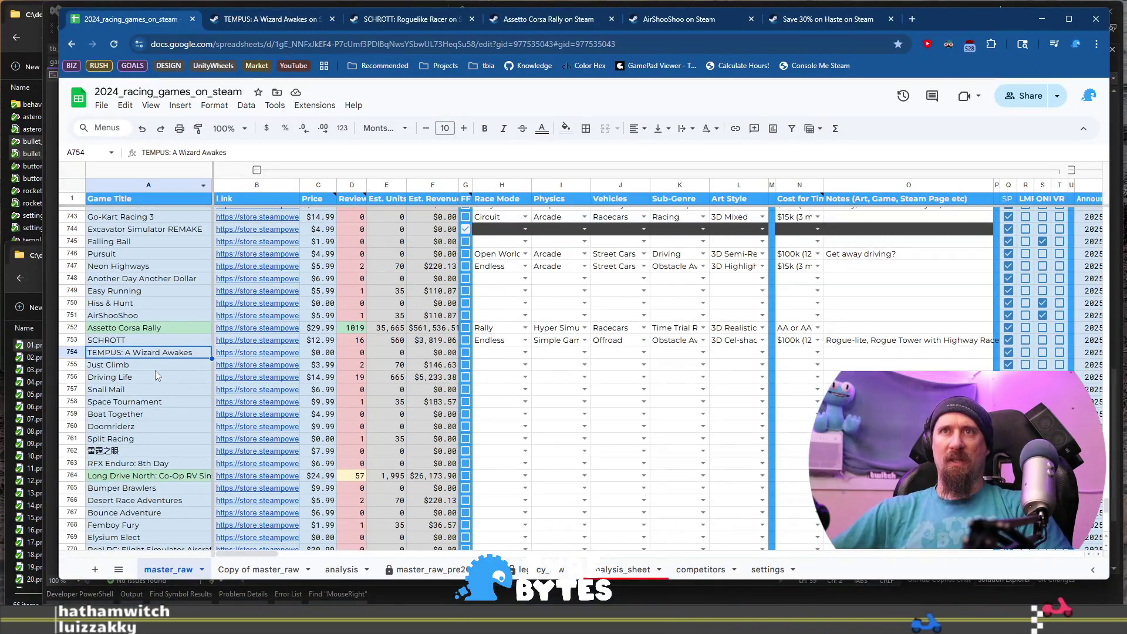
click(249, 369)
Open the Just Climb store page and view its third through sixth screenshots.
click(300, 382)
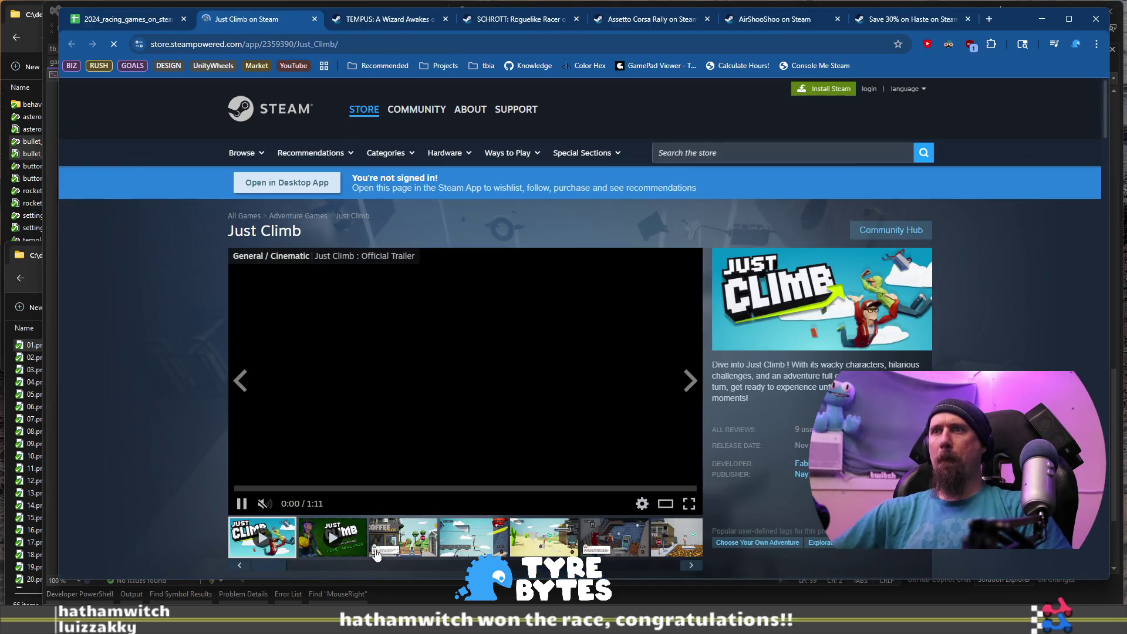
click(406, 545)
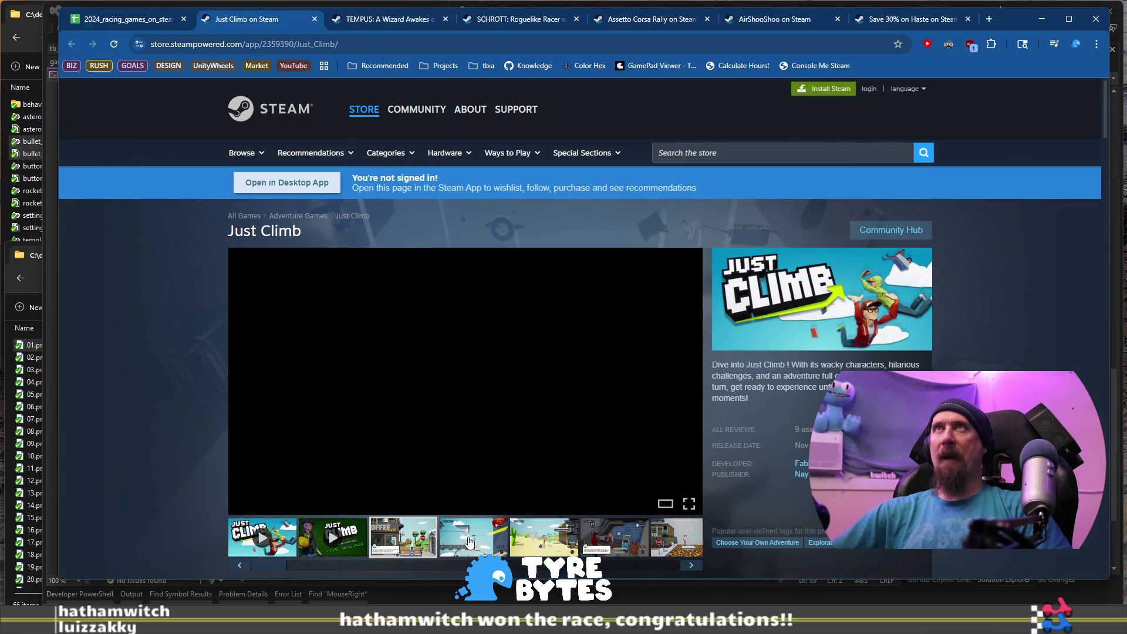
click(490, 542)
click(543, 543)
click(586, 551)
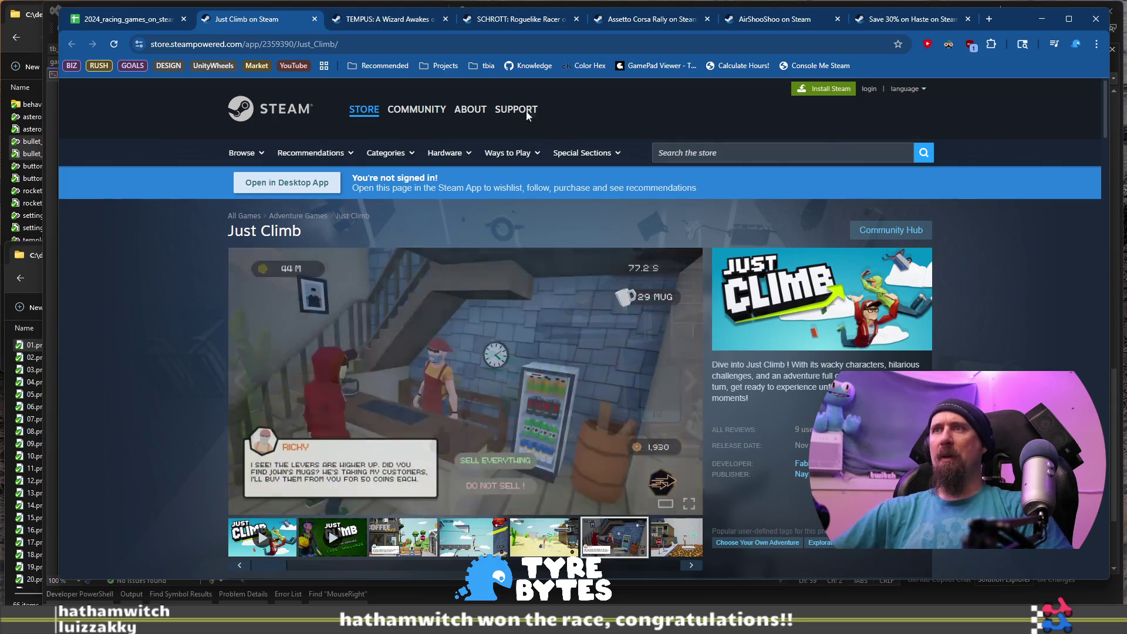
Run the collector's --ignore command with Just Climb's URL and return to the sheet.
click(528, 44)
key(alt+Tab)
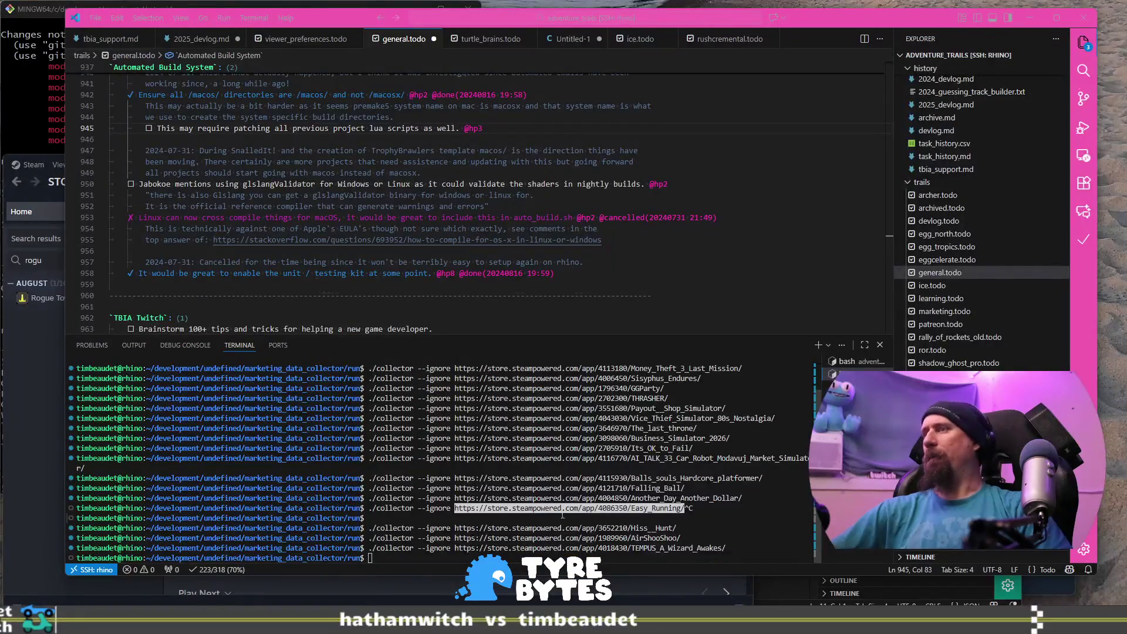
text(https://store.steampowered.com/app/2359390/Just_Climb/)
key(Return)
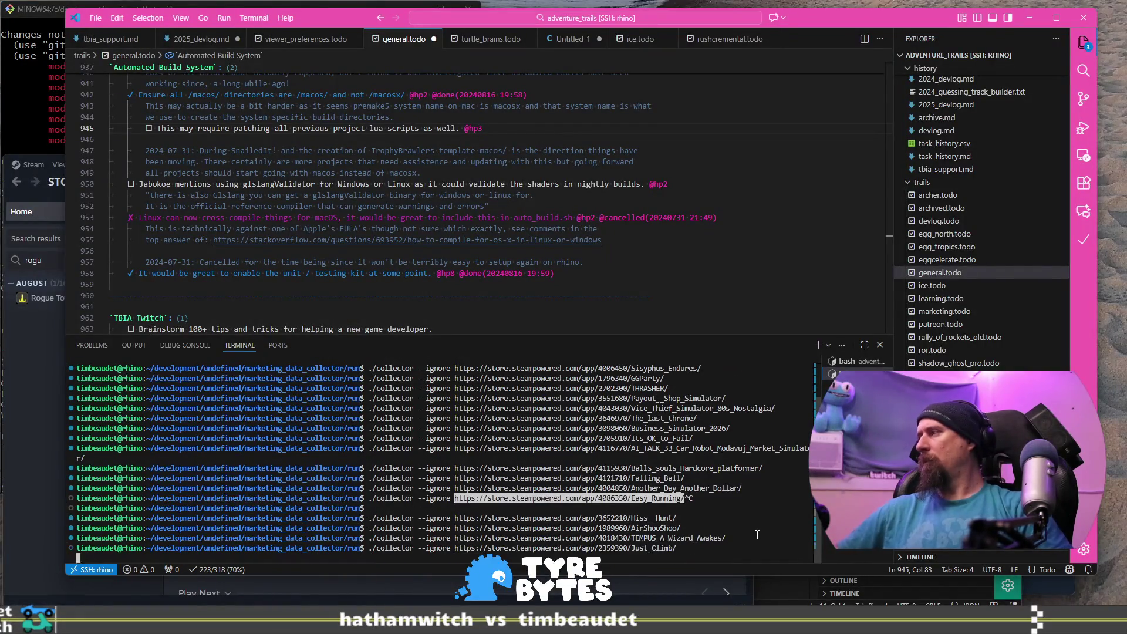
key(alt+Tab)
scroll(680, 448, down, 3)
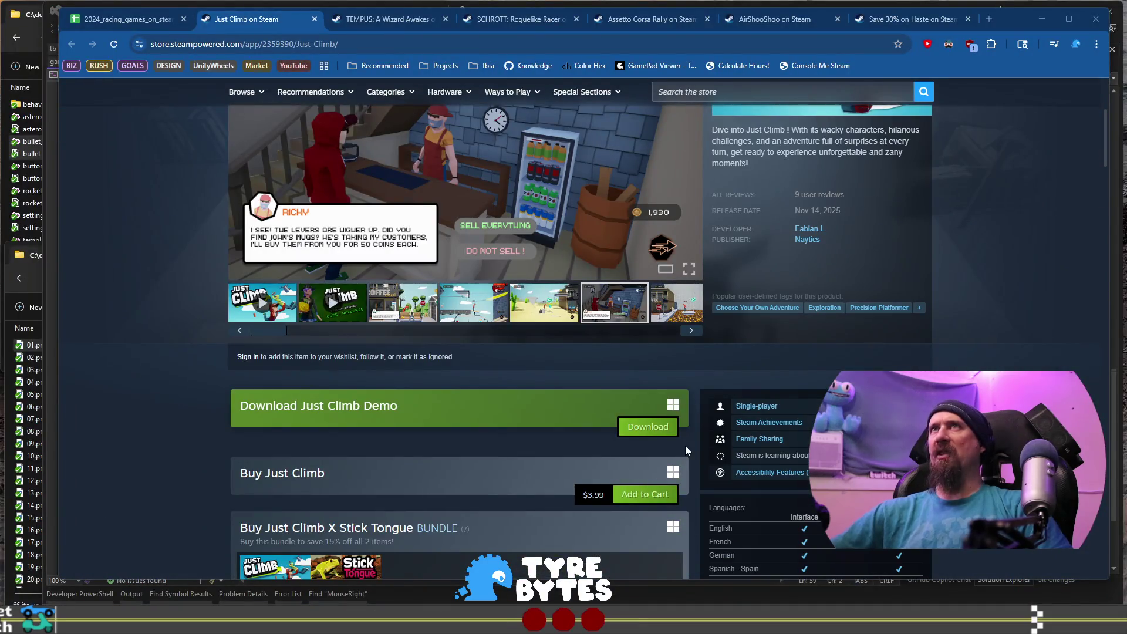
scroll(715, 449, down, 1)
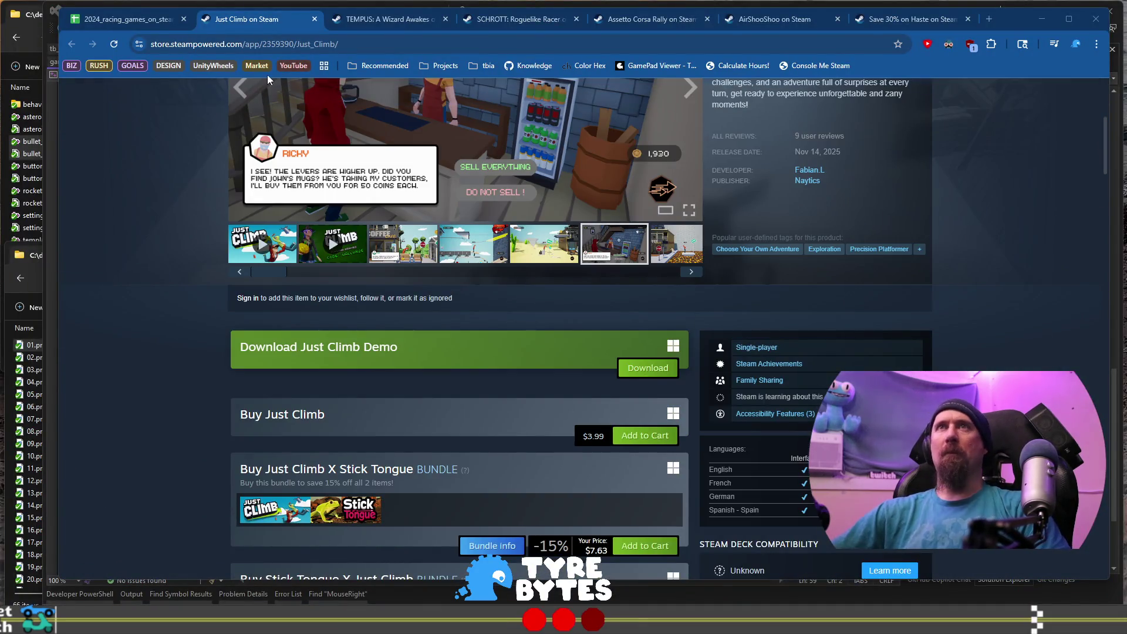
click(135, 20)
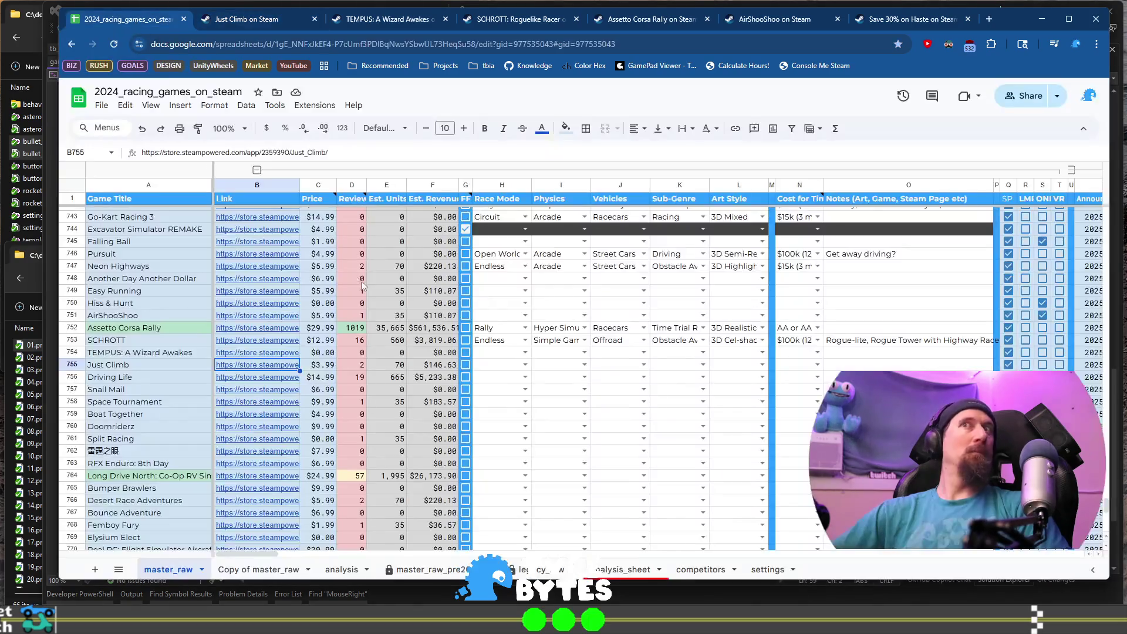
click(189, 377)
Open Driving Life's store page from B756 and cycle through all its screenshots.
key(Right)
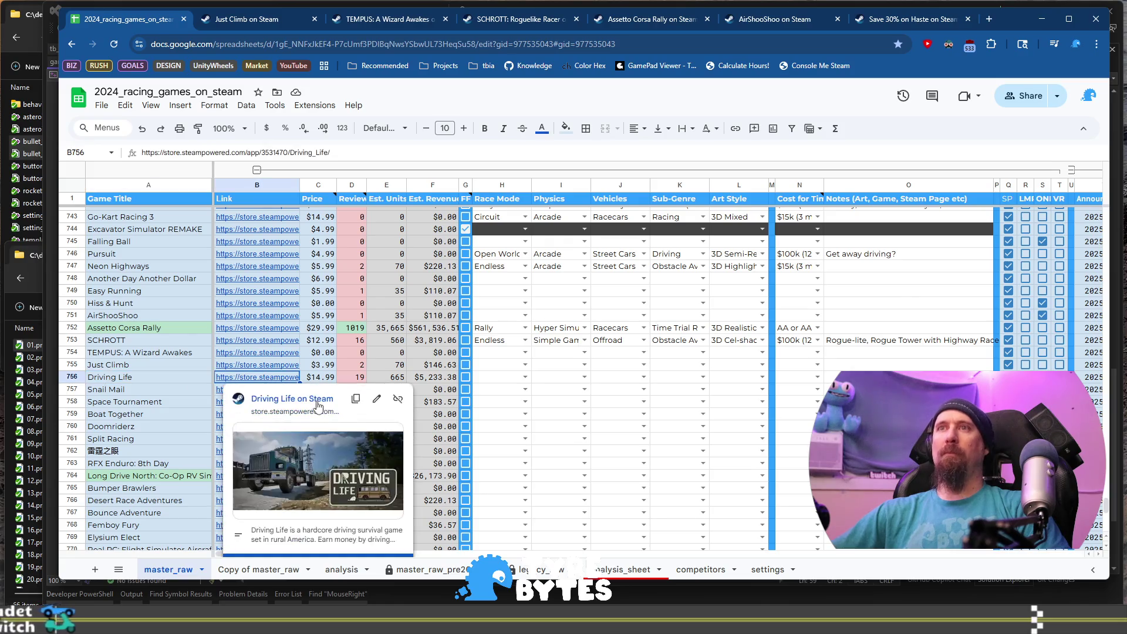
click(318, 400)
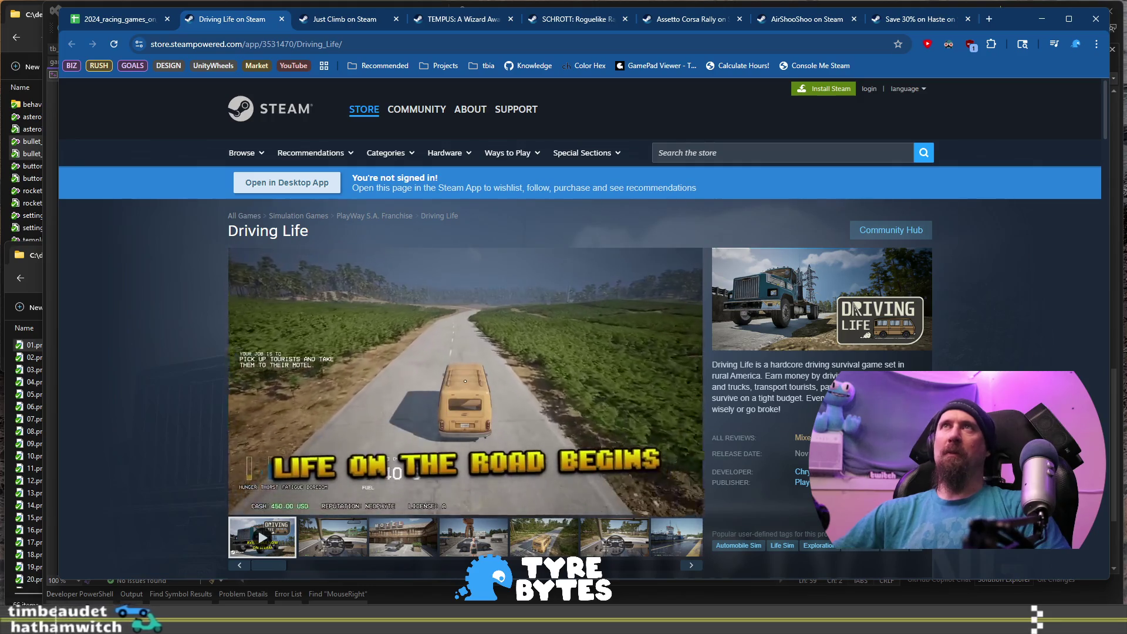
scroll(446, 357, down, 1)
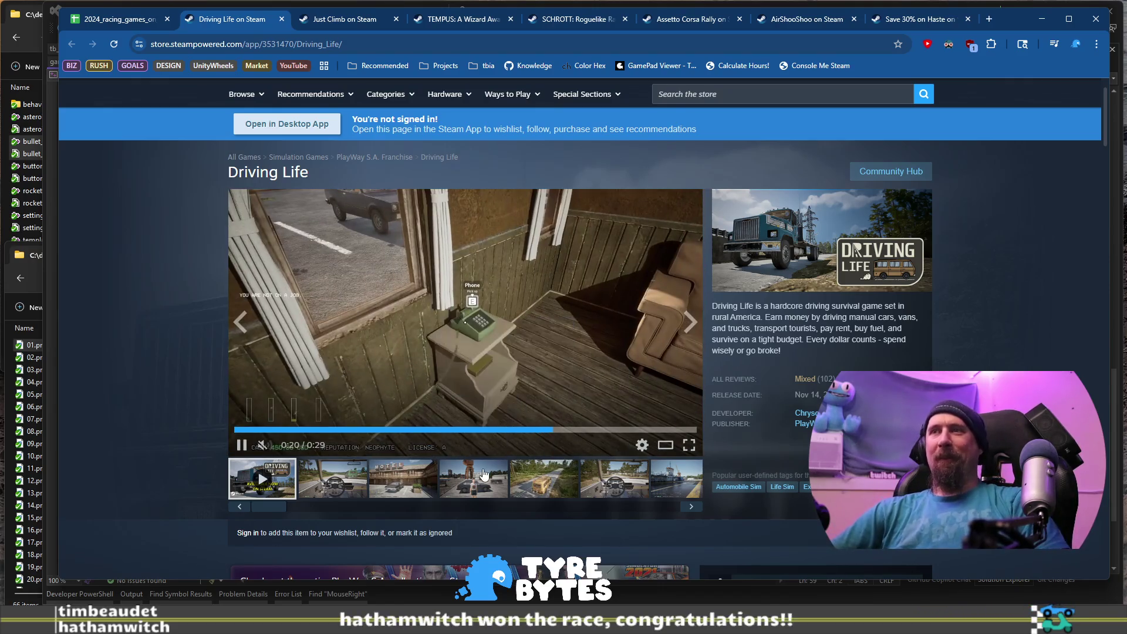
click(483, 473)
click(543, 479)
click(637, 486)
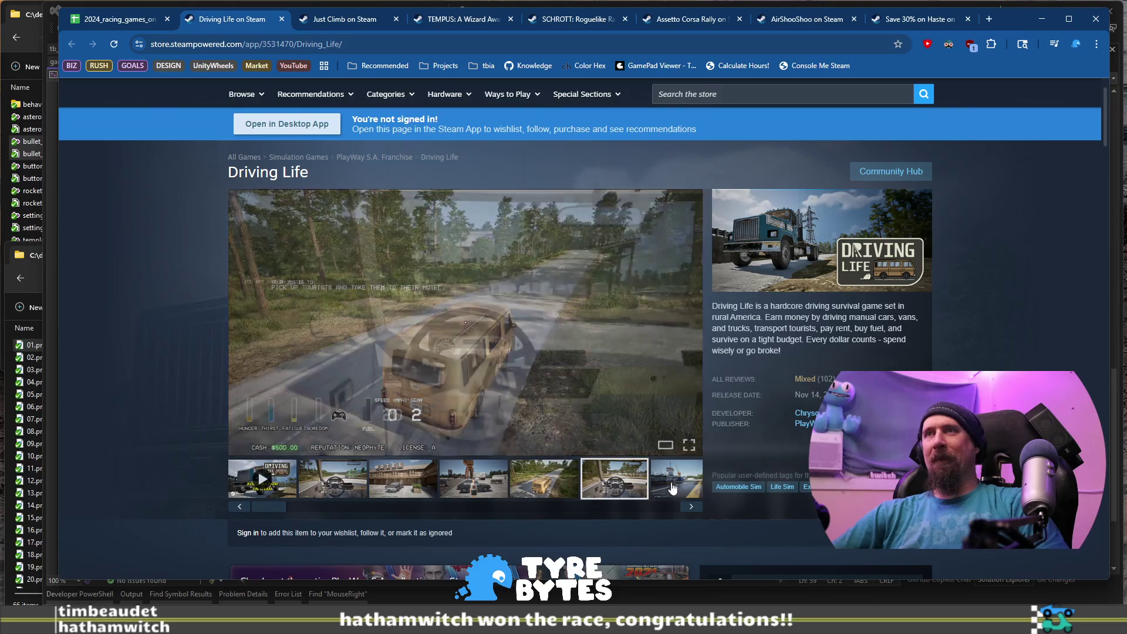
click(689, 504)
click(692, 507)
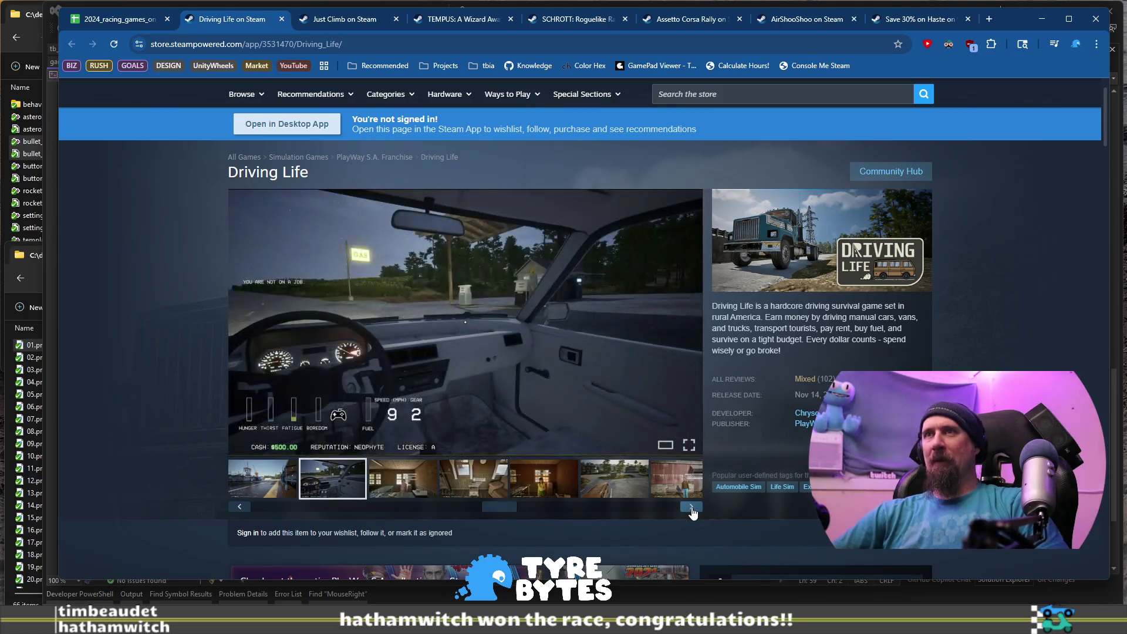
click(691, 507)
click(691, 507)
click(691, 507)
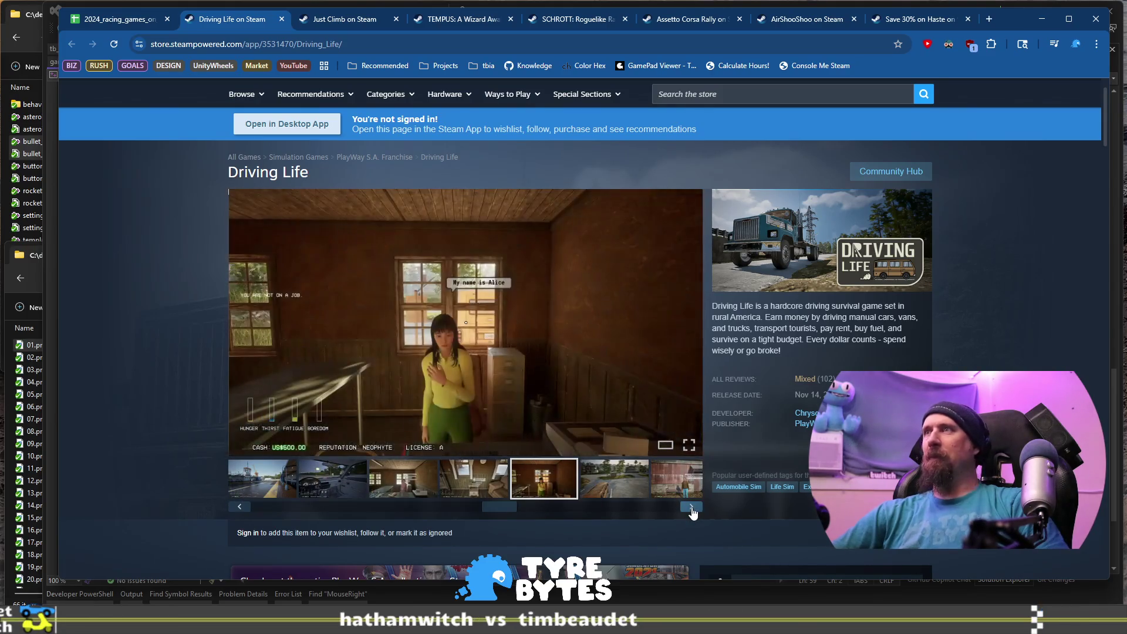
click(691, 507)
click(692, 507)
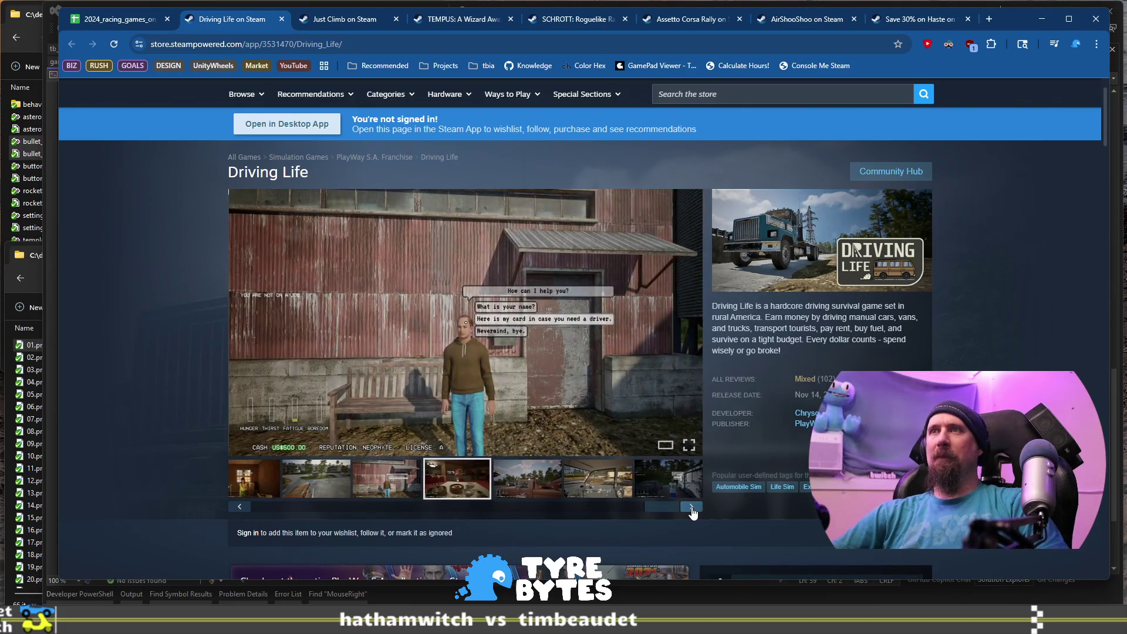
click(691, 507)
click(691, 507)
click(692, 507)
click(691, 507)
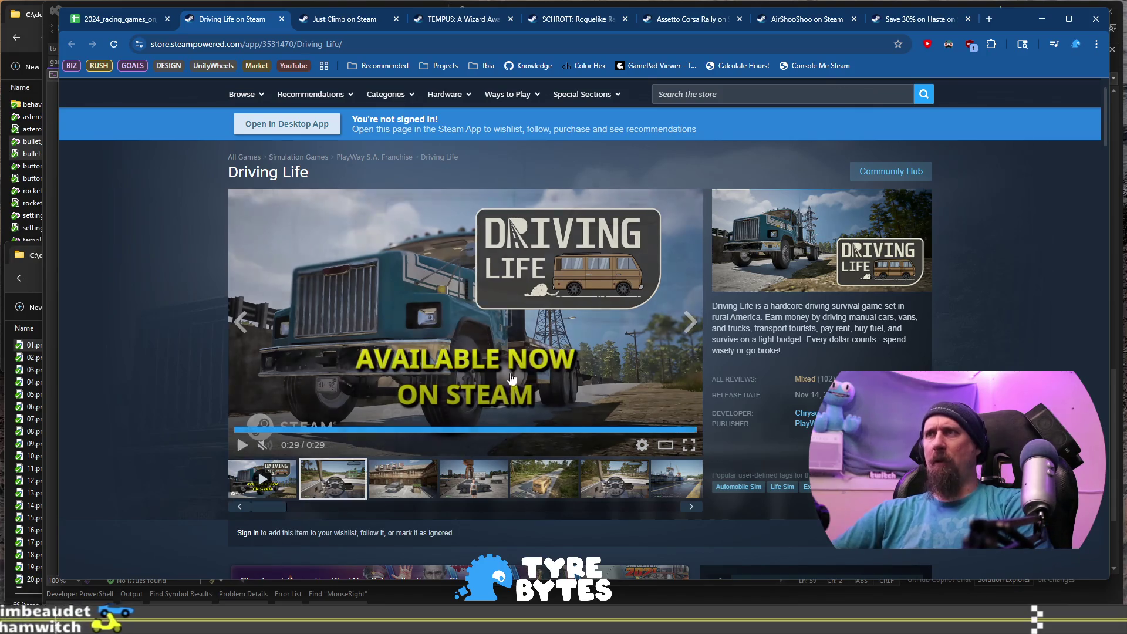
Play the Driving Life trailer, then open publisher PlayWay S.A.'s page.
click(271, 480)
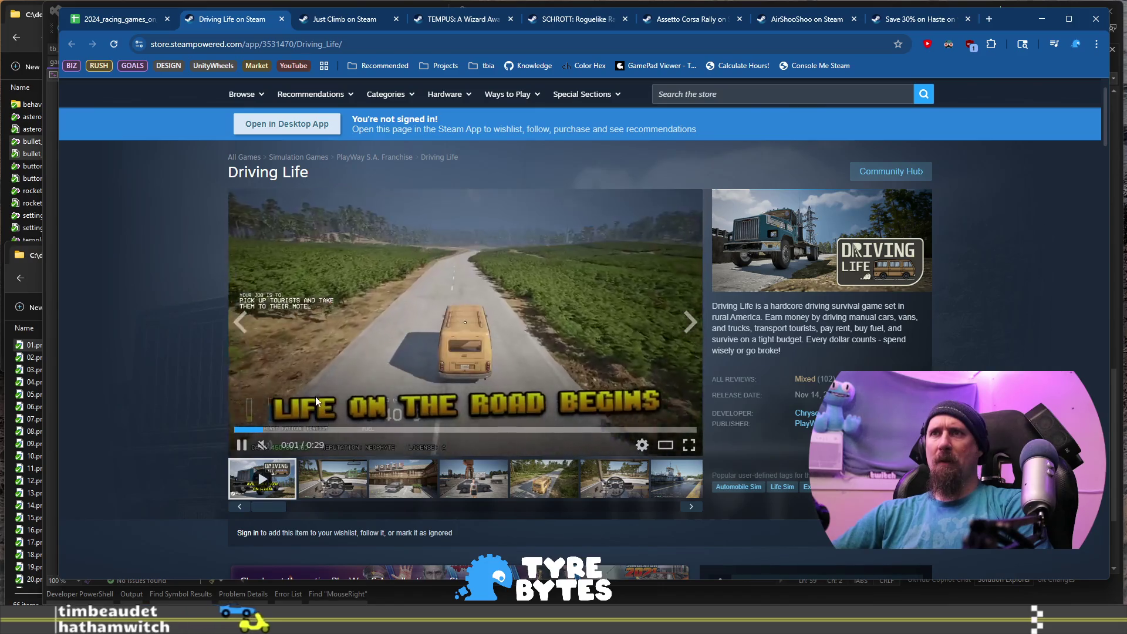
click(305, 426)
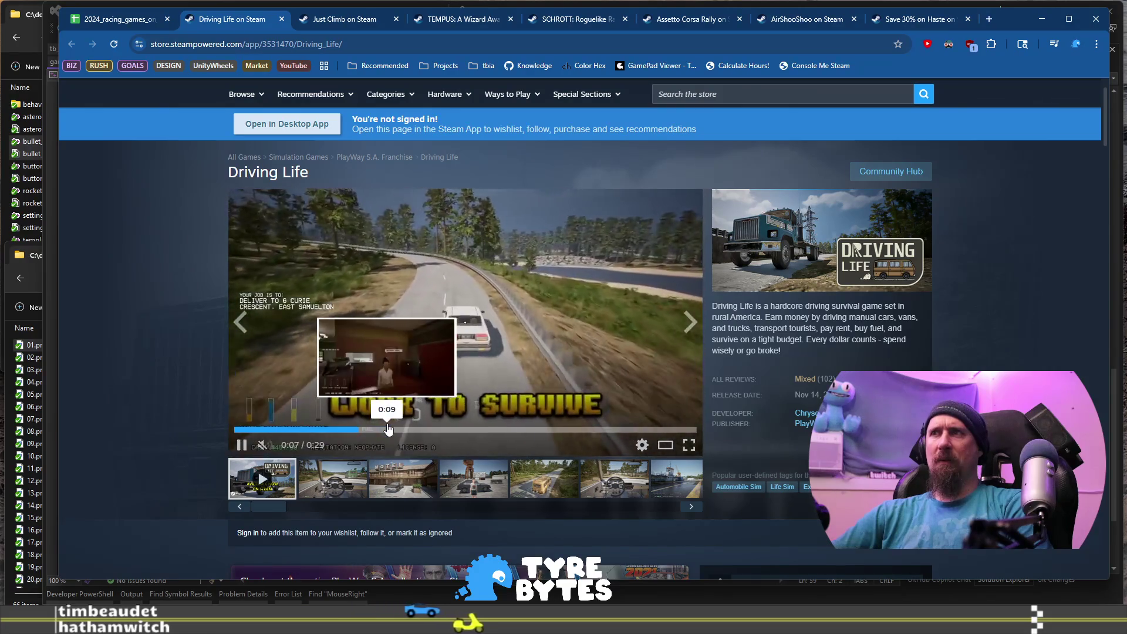
scroll(426, 382, down, 3)
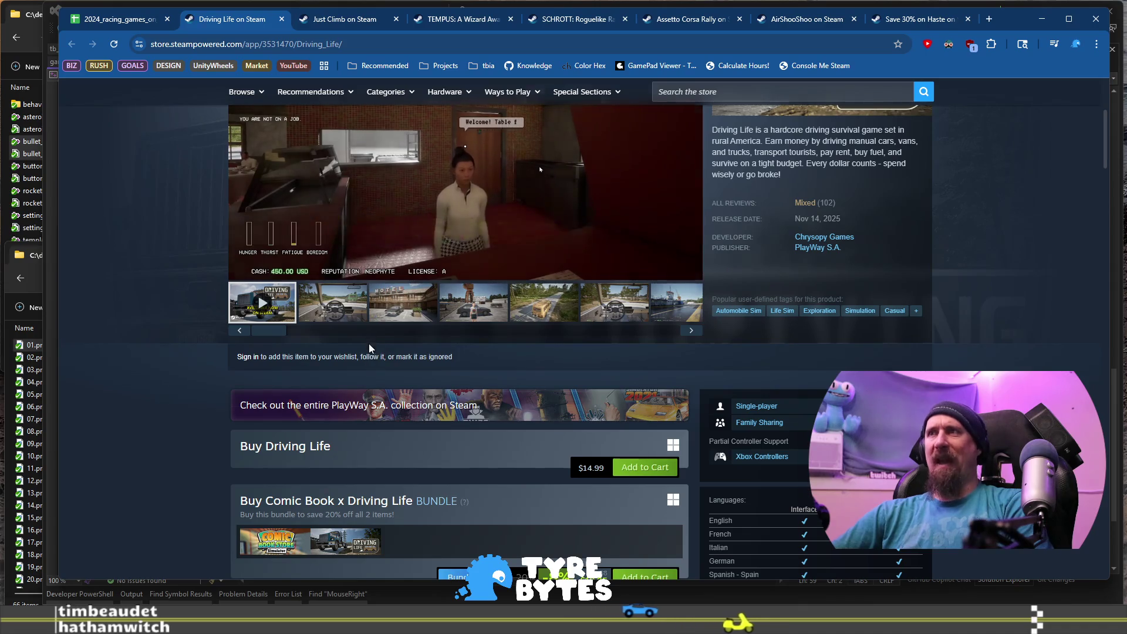
scroll(365, 351, up, 2)
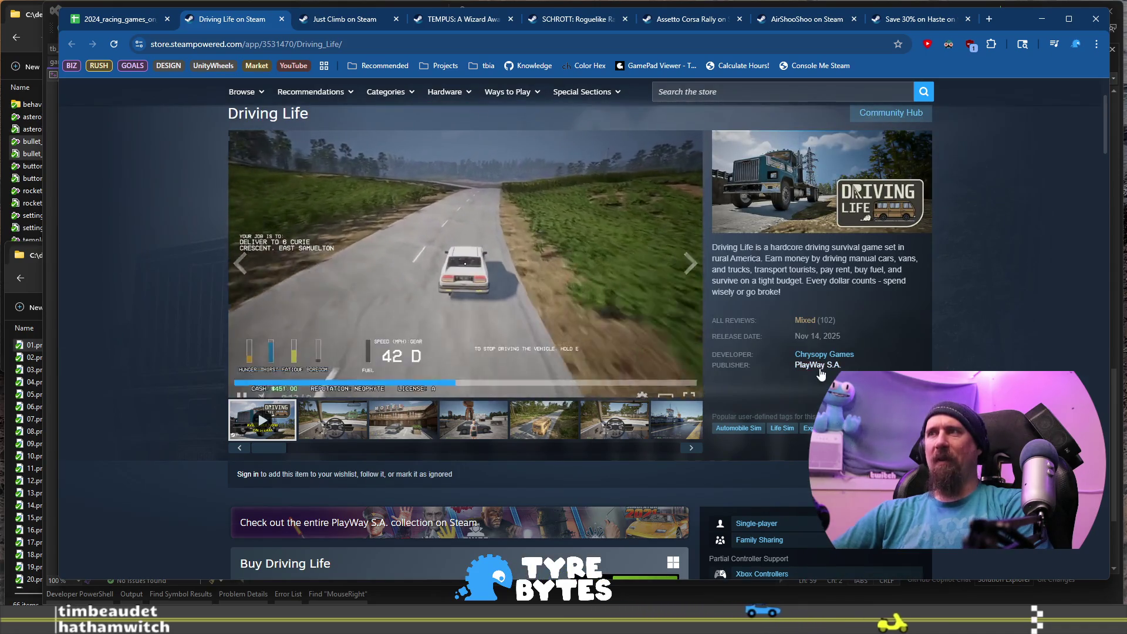
click(810, 365)
scroll(248, 349, down, 14)
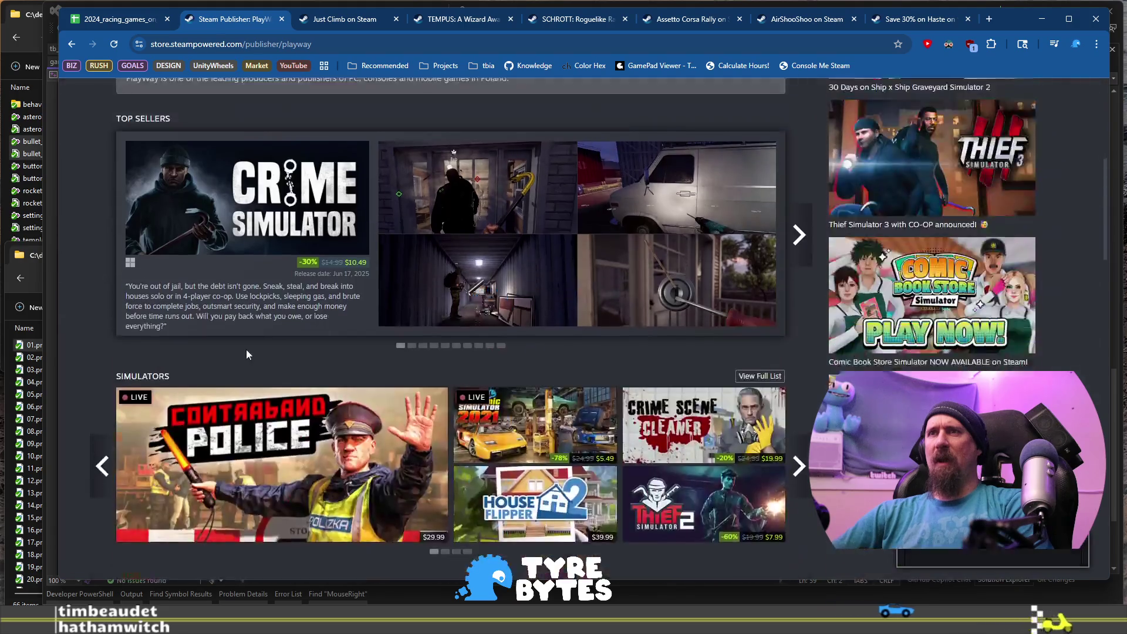
Browse PlayWay S.A.'s New Releases, then return to Driving Life's page and the racing spreadsheet.
scroll(253, 334, down, 15)
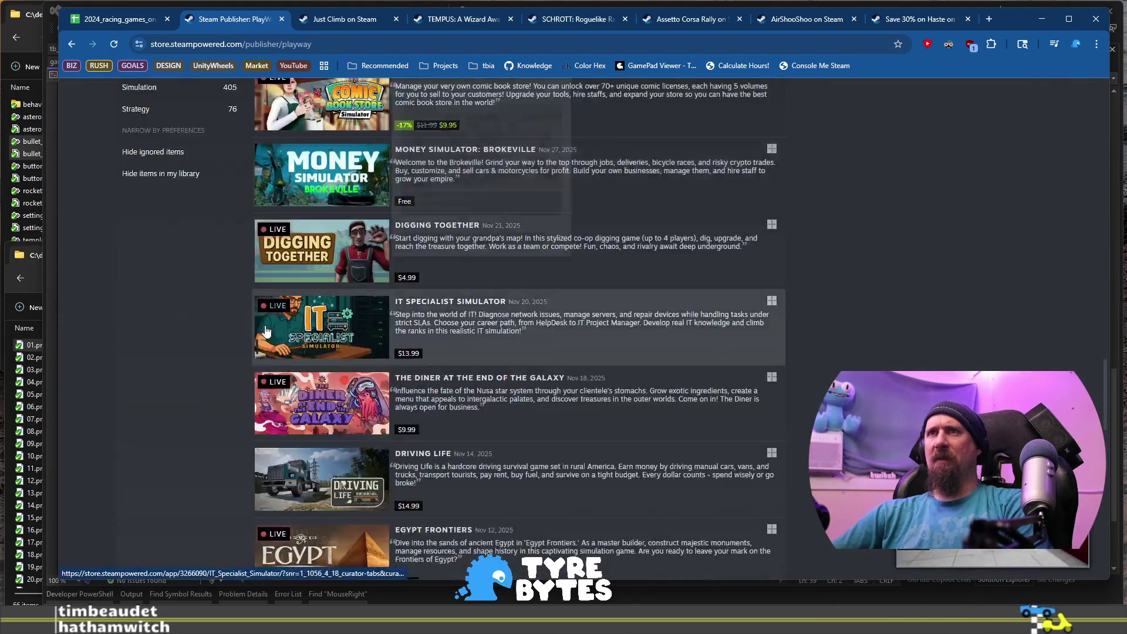
scroll(224, 392, down, 4)
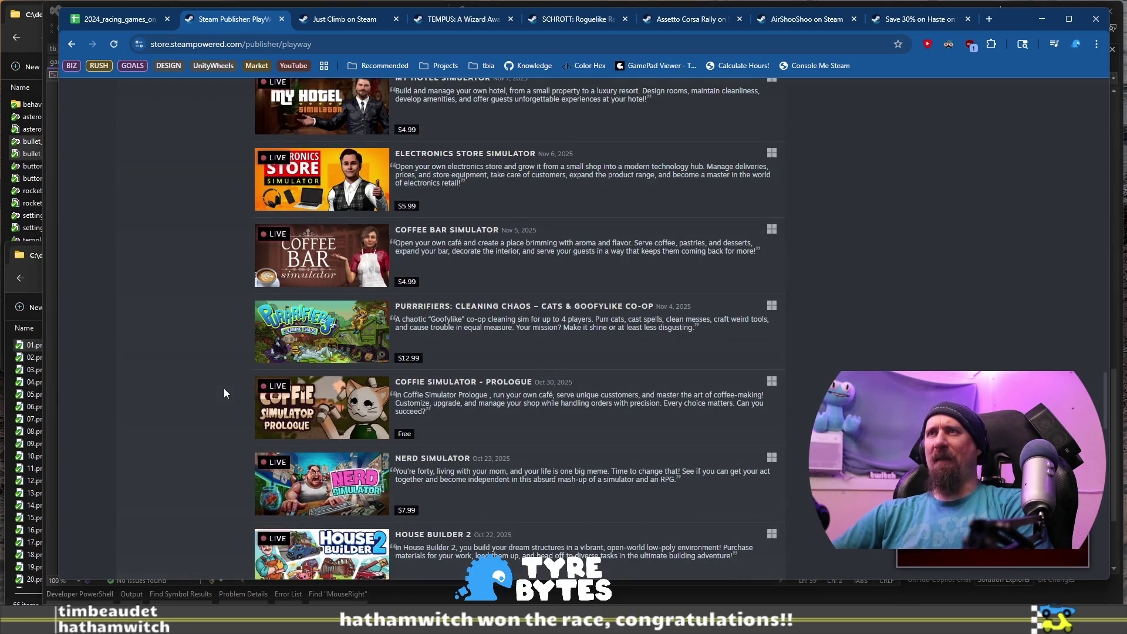
scroll(224, 392, up, 5)
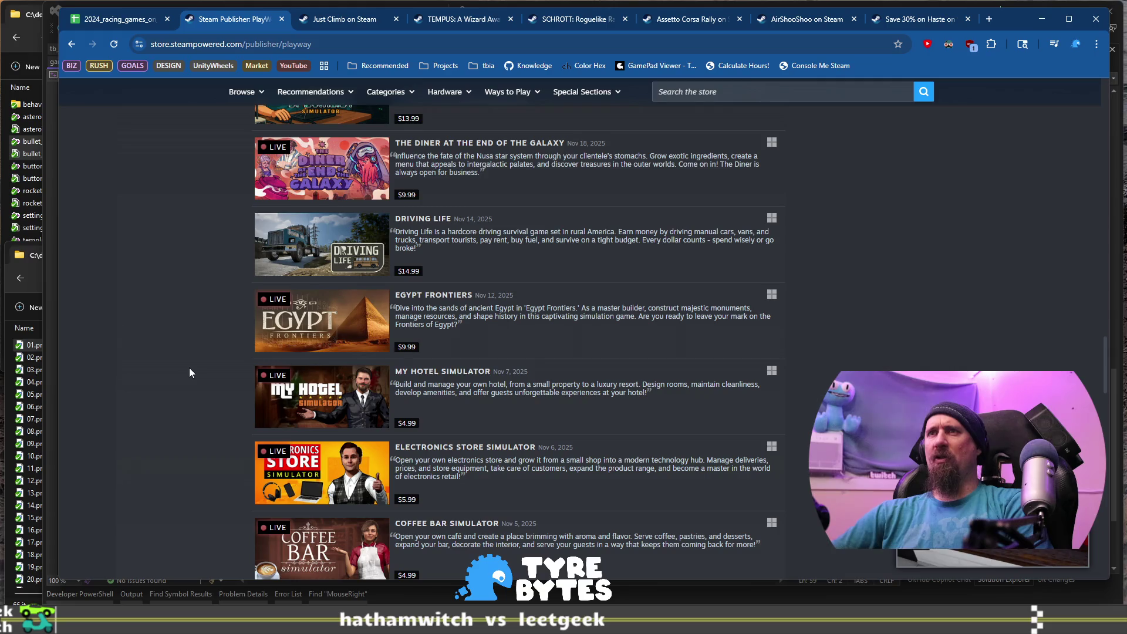
scroll(189, 373, down, 12)
scroll(189, 372, down, 4)
click(75, 51)
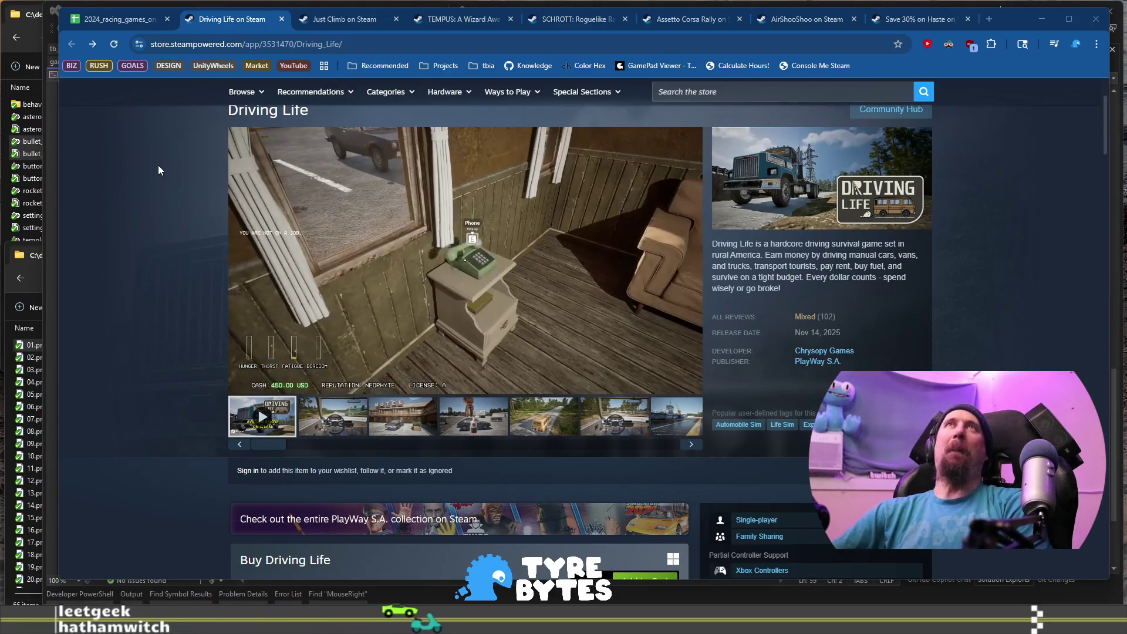
key(ctrl+1)
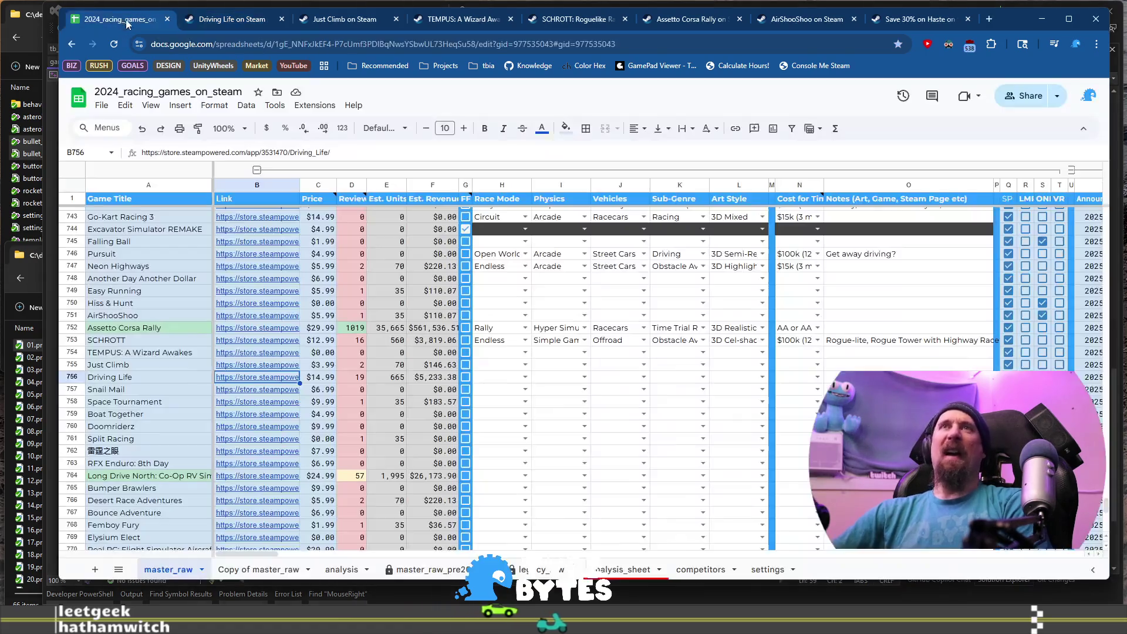
Mark Driving Life checked and note 'Feels asset flippy, may not be.' in O756, then move to Snail Mail.
click(166, 381)
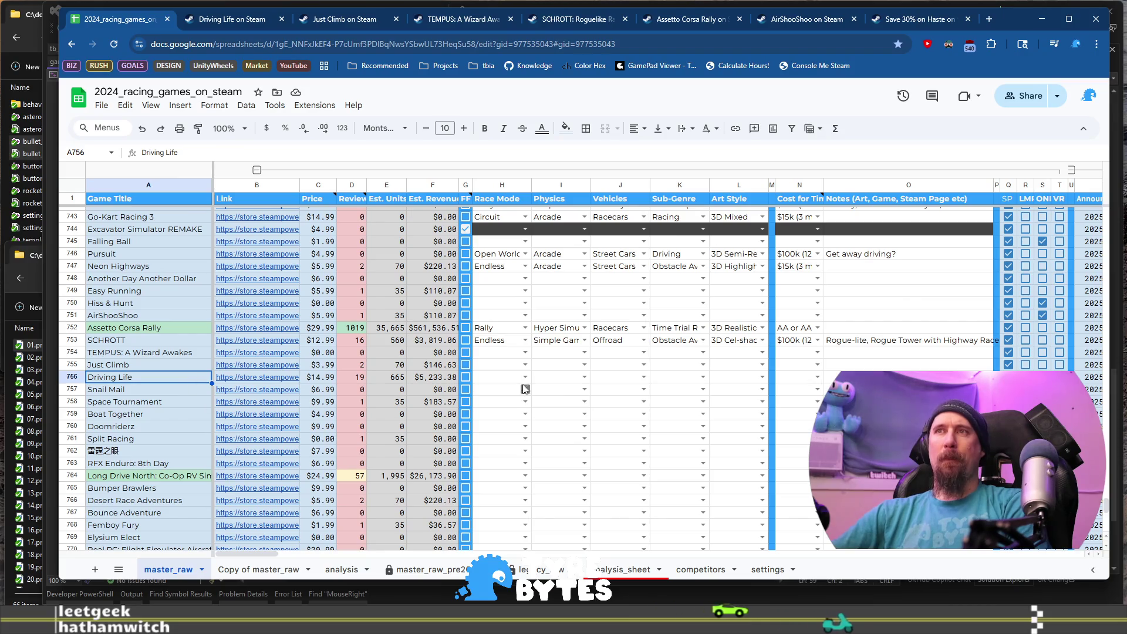
click(466, 378)
click(122, 392)
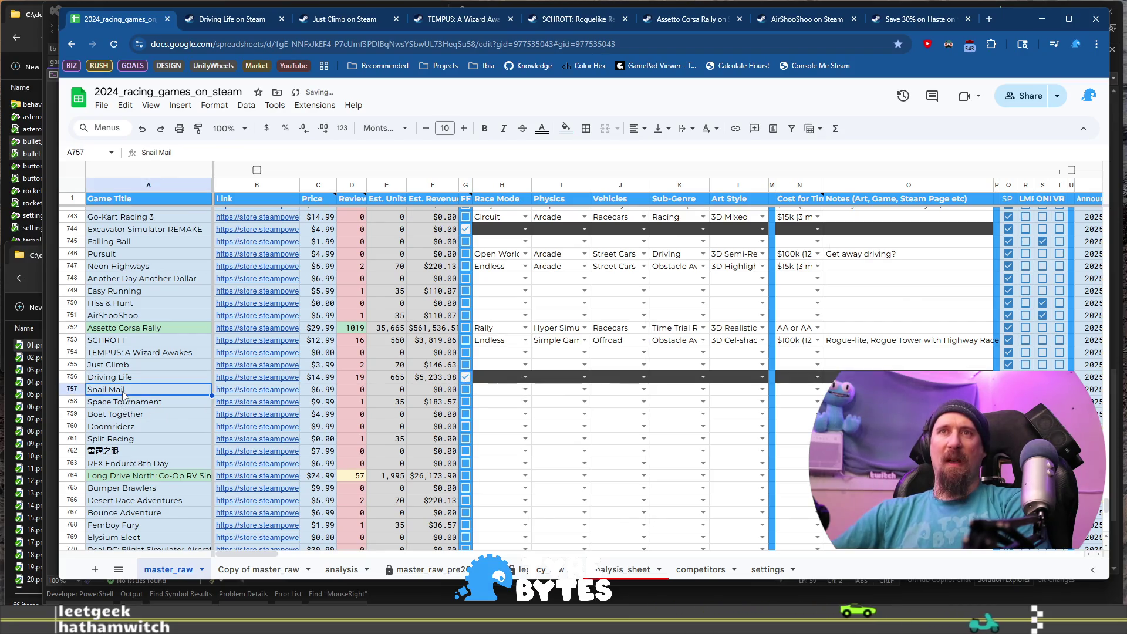
click(833, 377)
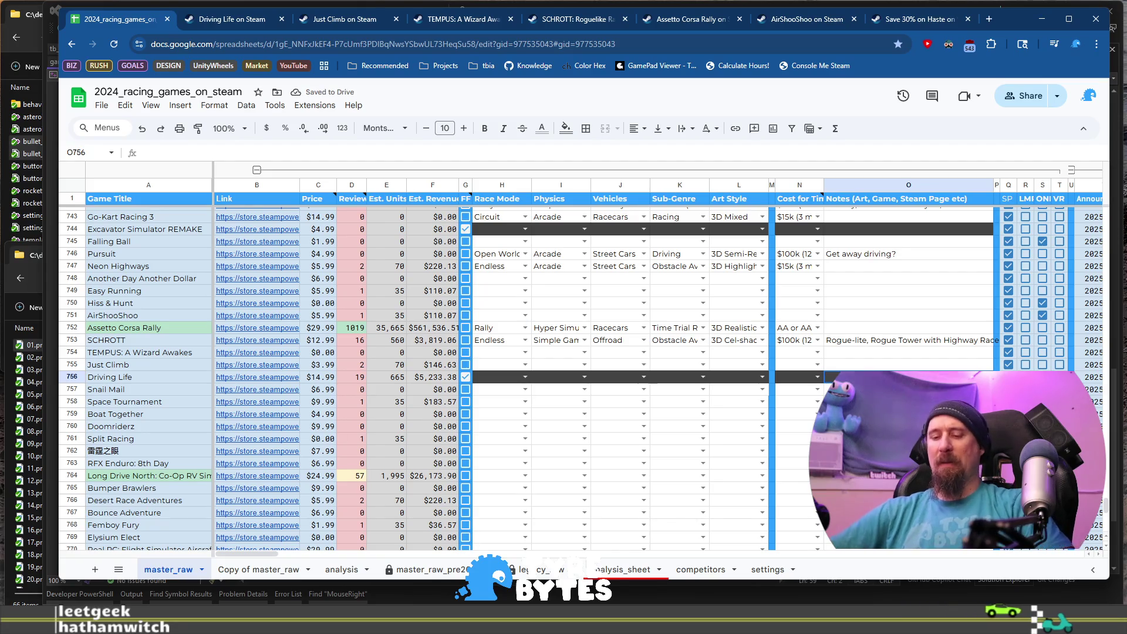
text(Fels asset fl)
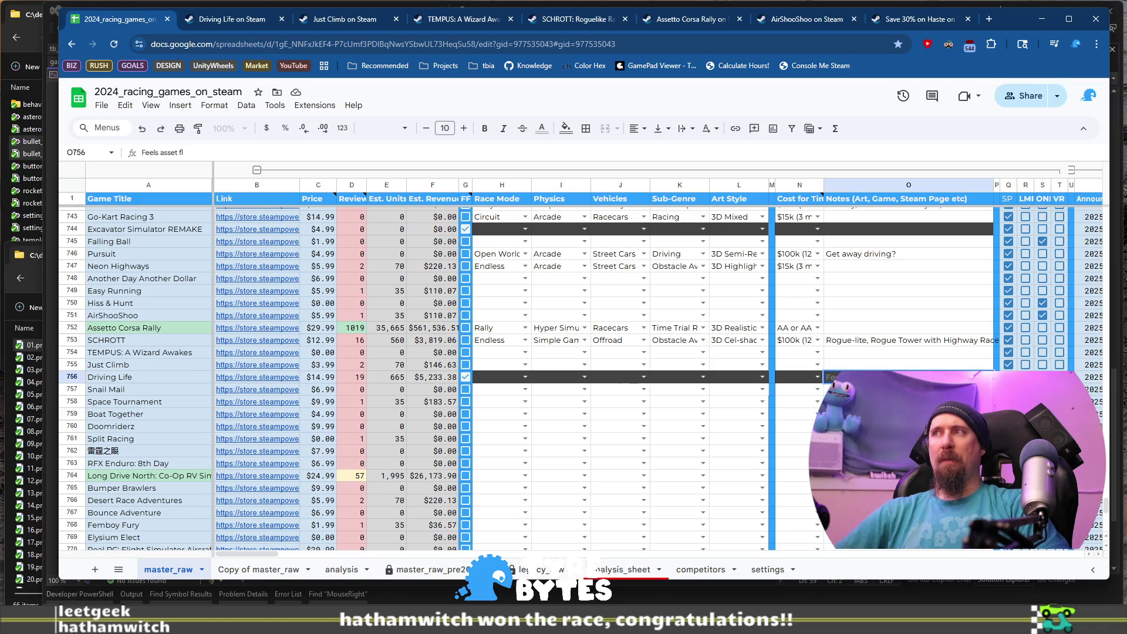
text(ay)
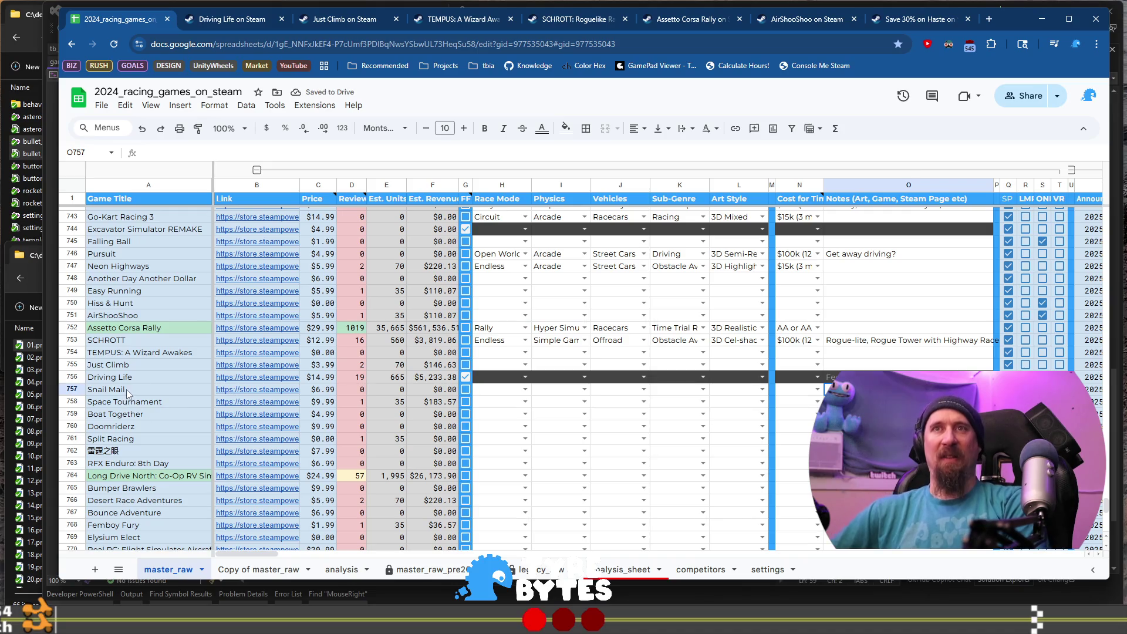
click(197, 392)
Open Snail Mail's Steam page from B757 and browse its screenshots, including the deck-building and snowy ones.
mouse_move(250, 392)
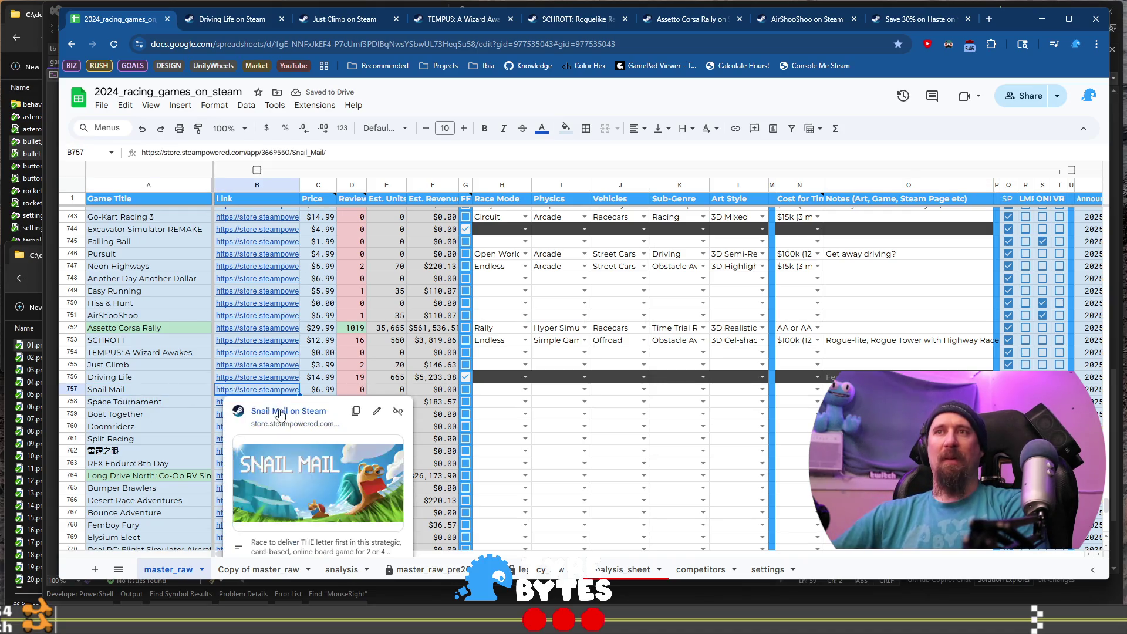
click(280, 410)
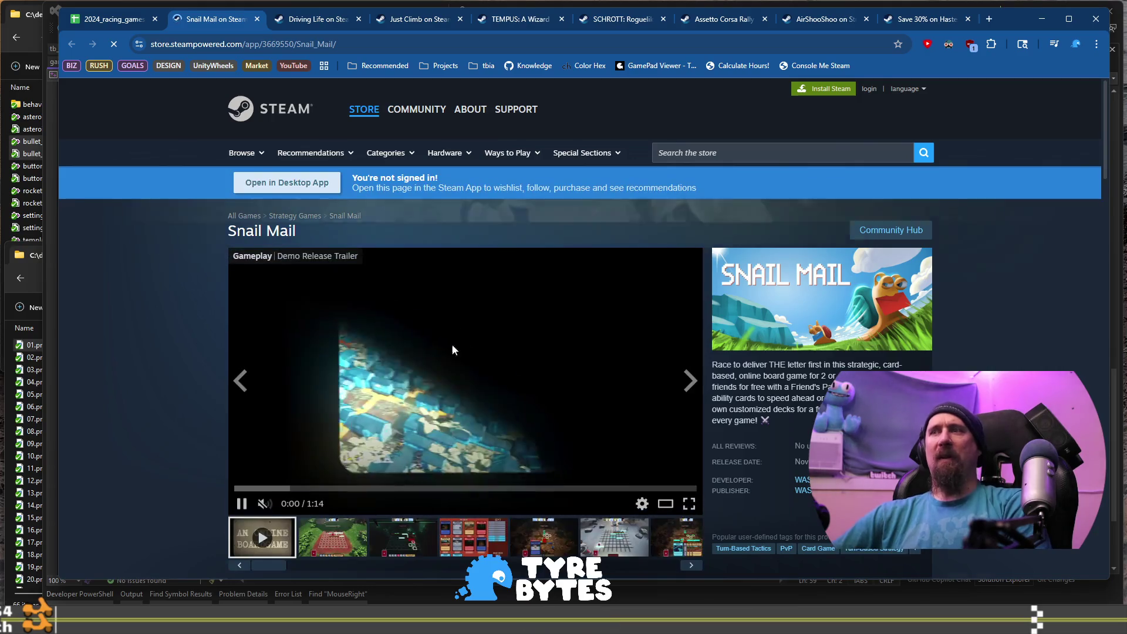
click(347, 543)
click(381, 537)
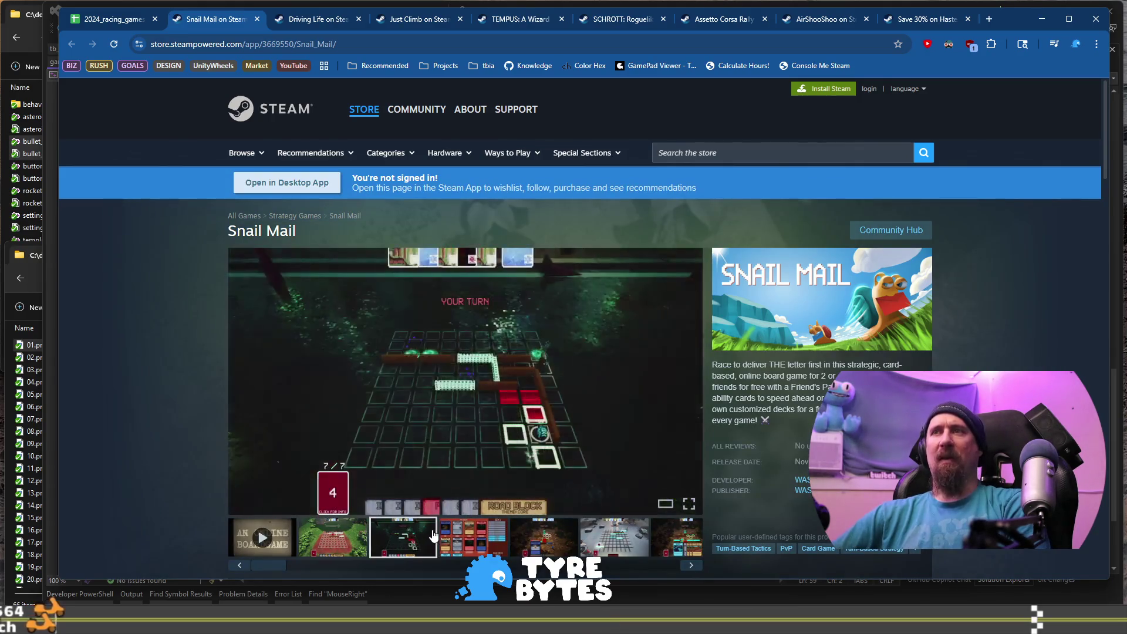
click(503, 536)
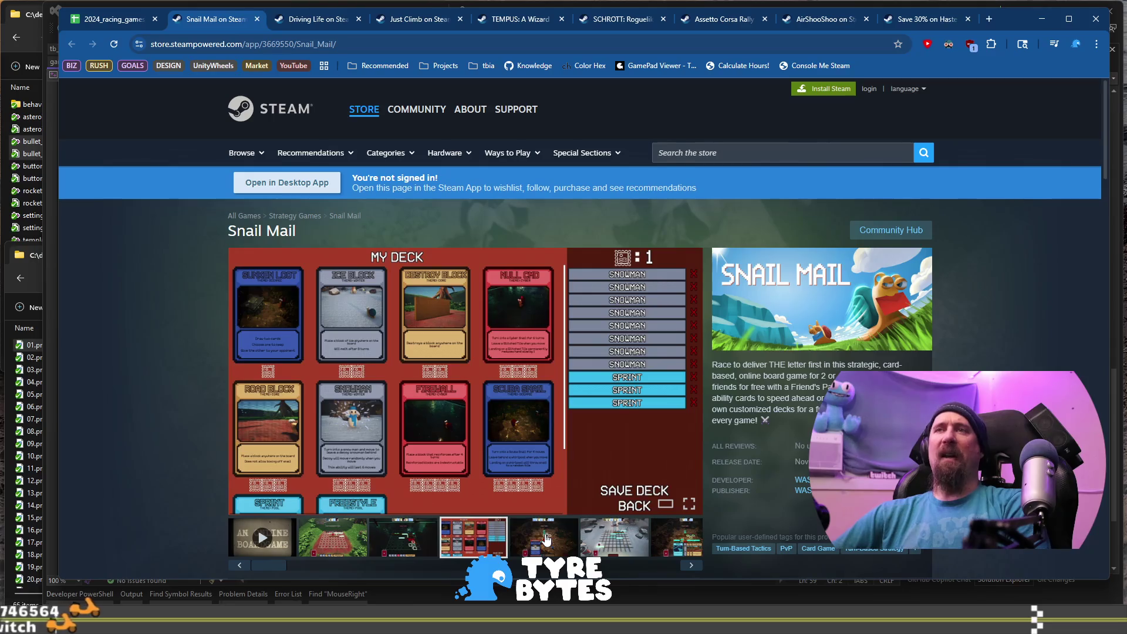
click(546, 537)
click(586, 537)
scroll(621, 463, down, 2)
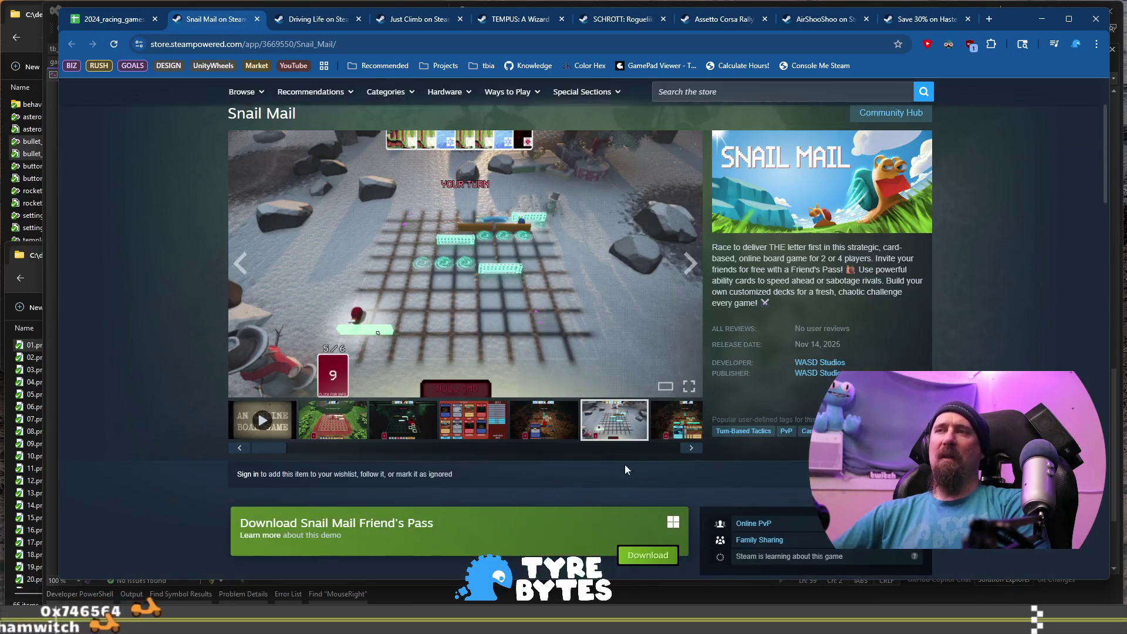
click(694, 448)
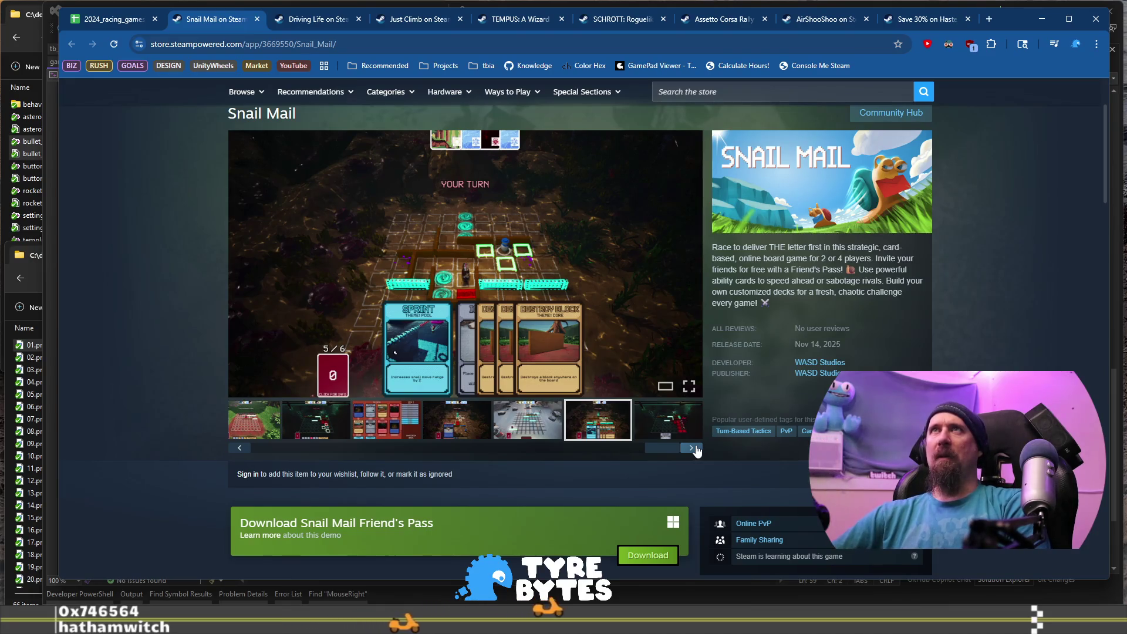
Run ./collector on Snail Mail's store URL, then return to the racing spreadsheet.
click(390, 44)
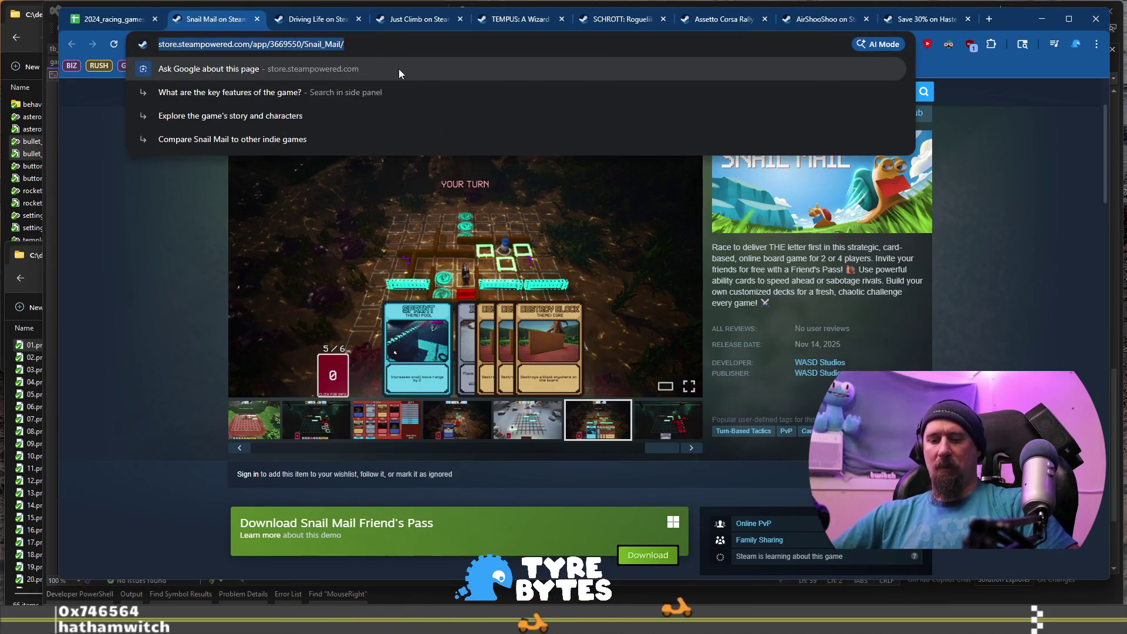
key(alt+Tab)
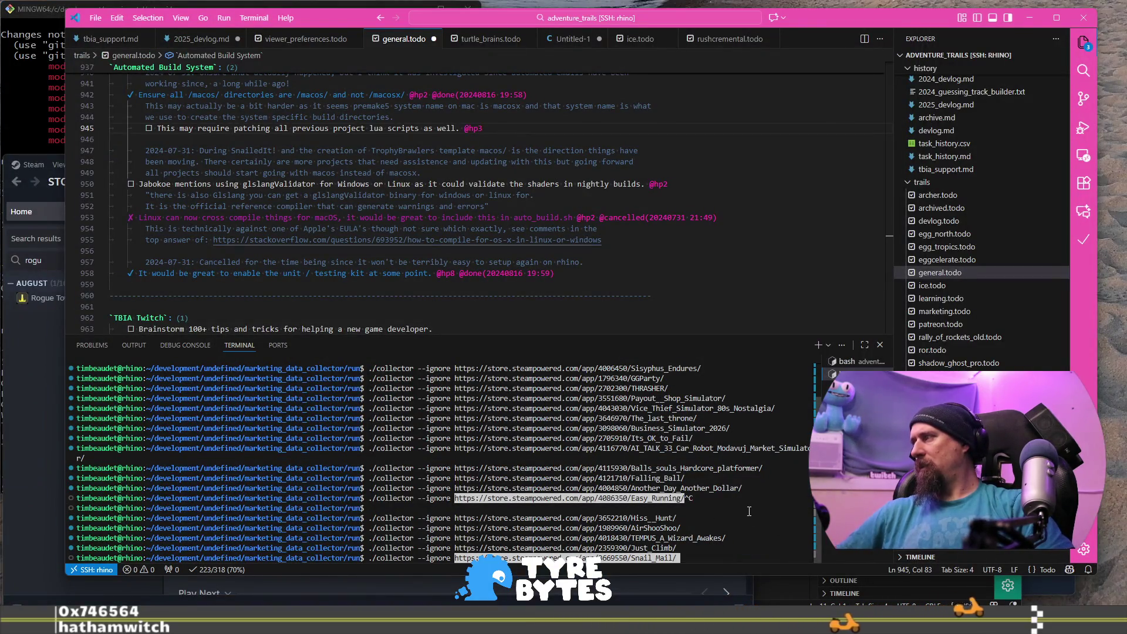
key(Return)
key(alt+Tab)
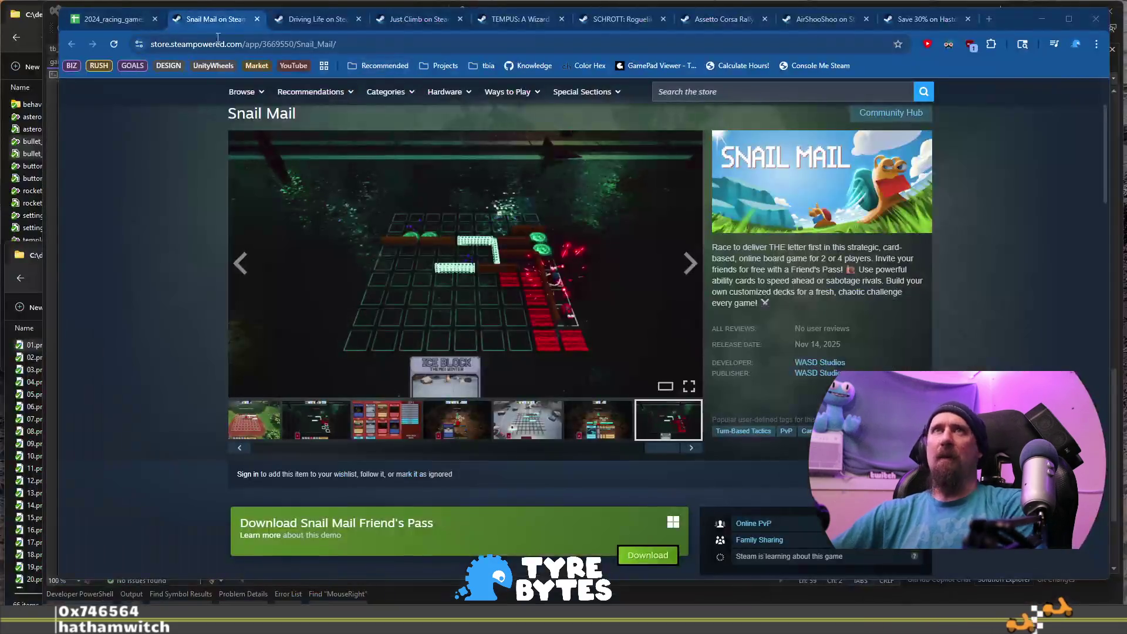
key(ctrl+1)
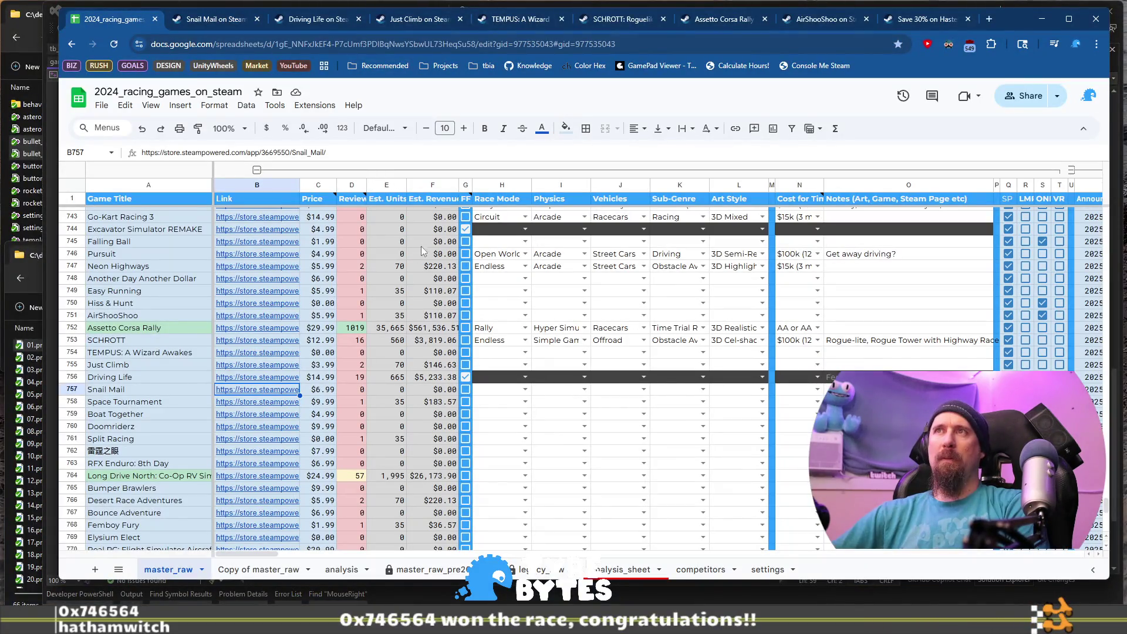
click(466, 200)
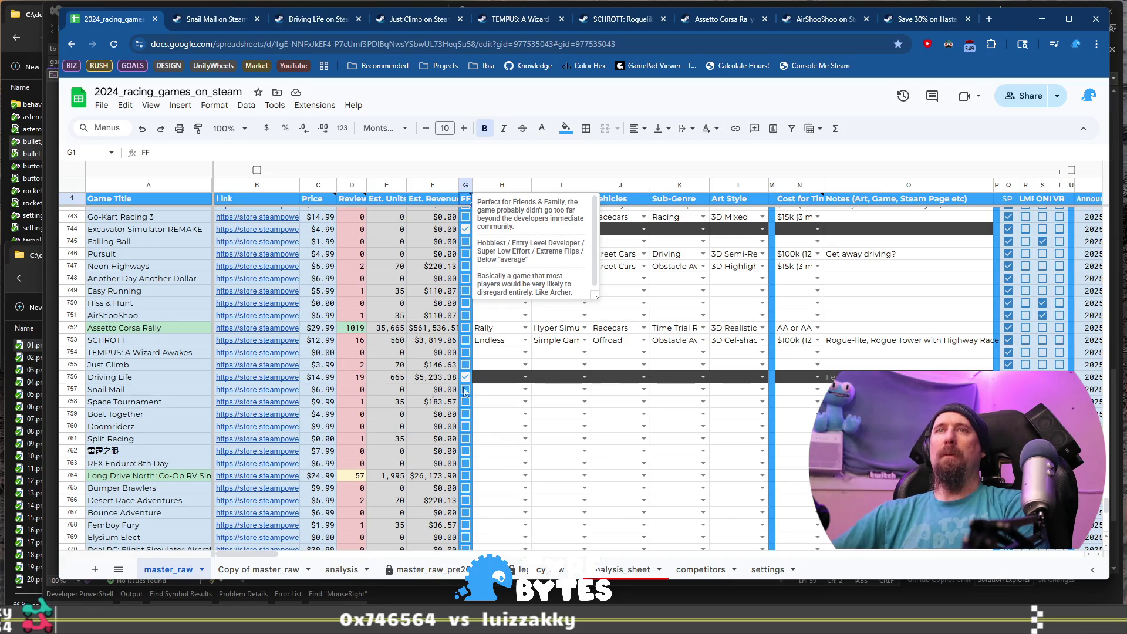
Read the FF column header note, then reopen Snail Mail's Steam page from the link chip.
click(153, 393)
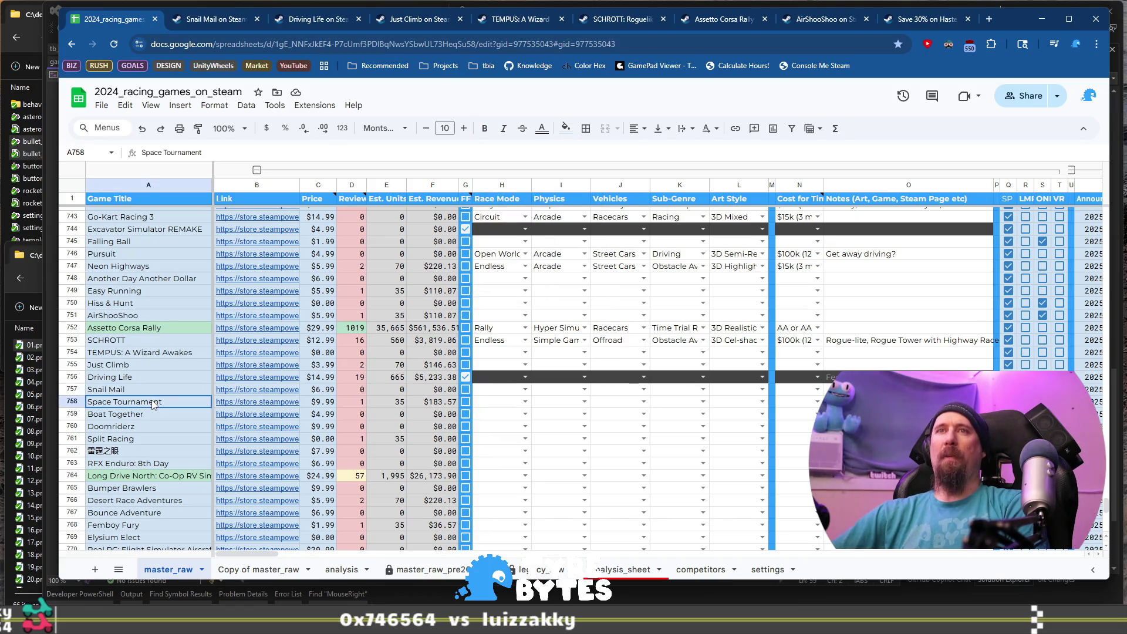
mouse_move(261, 405)
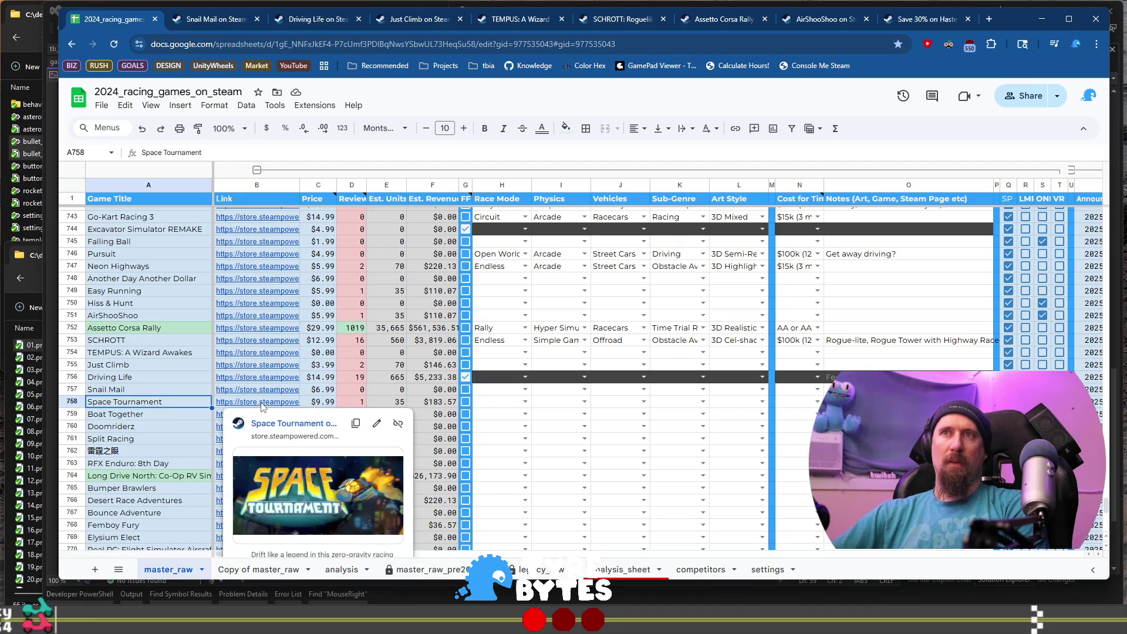
click(169, 394)
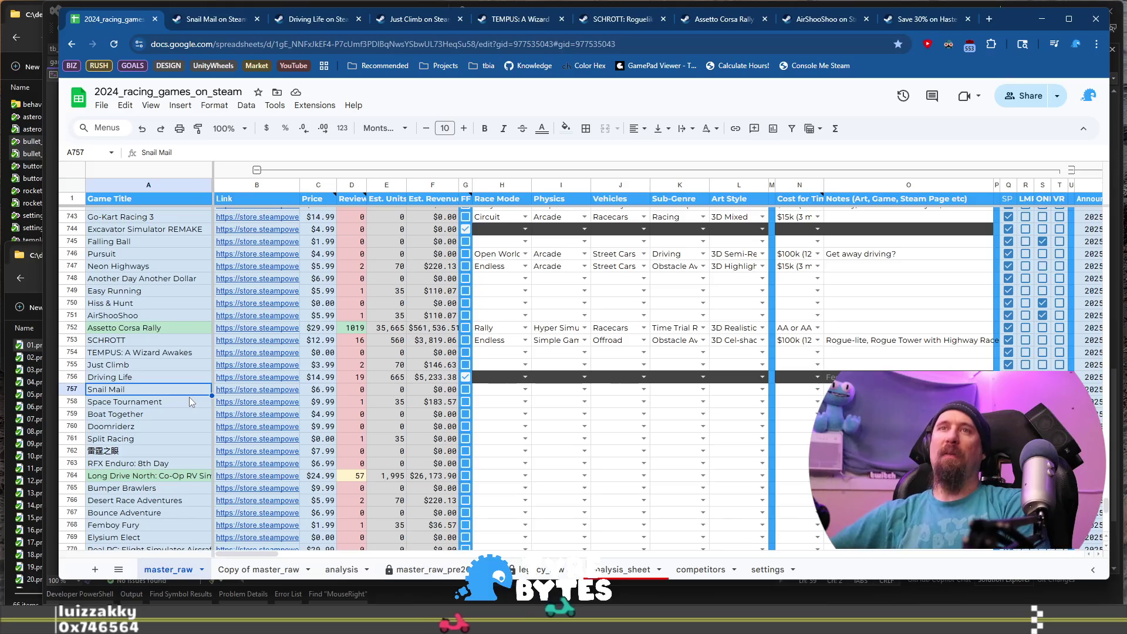
click(177, 403)
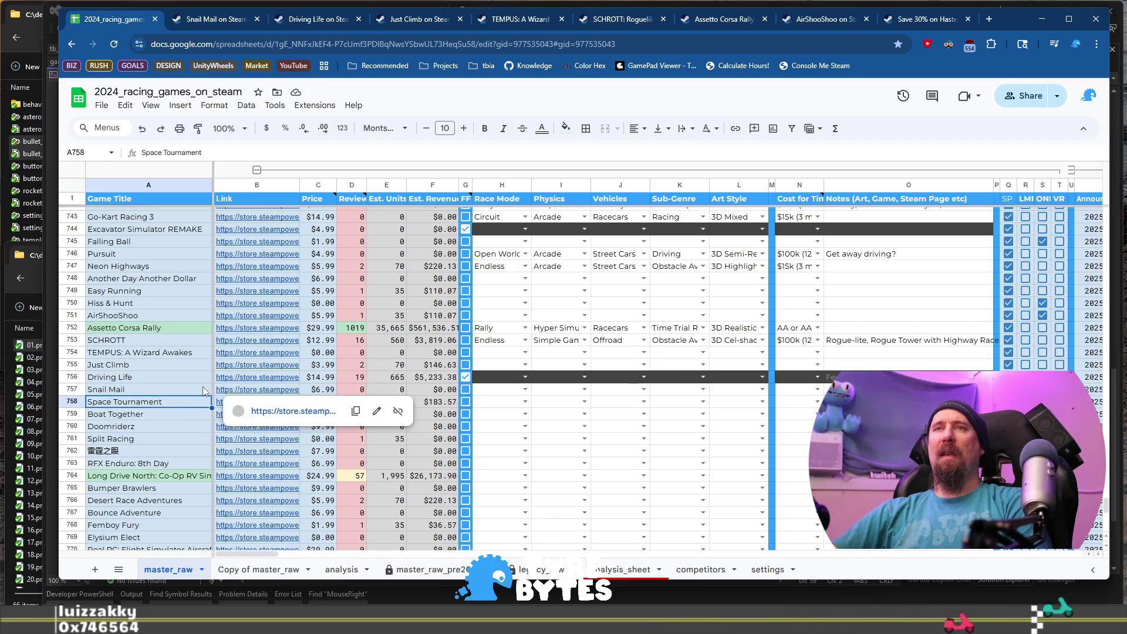
click(289, 411)
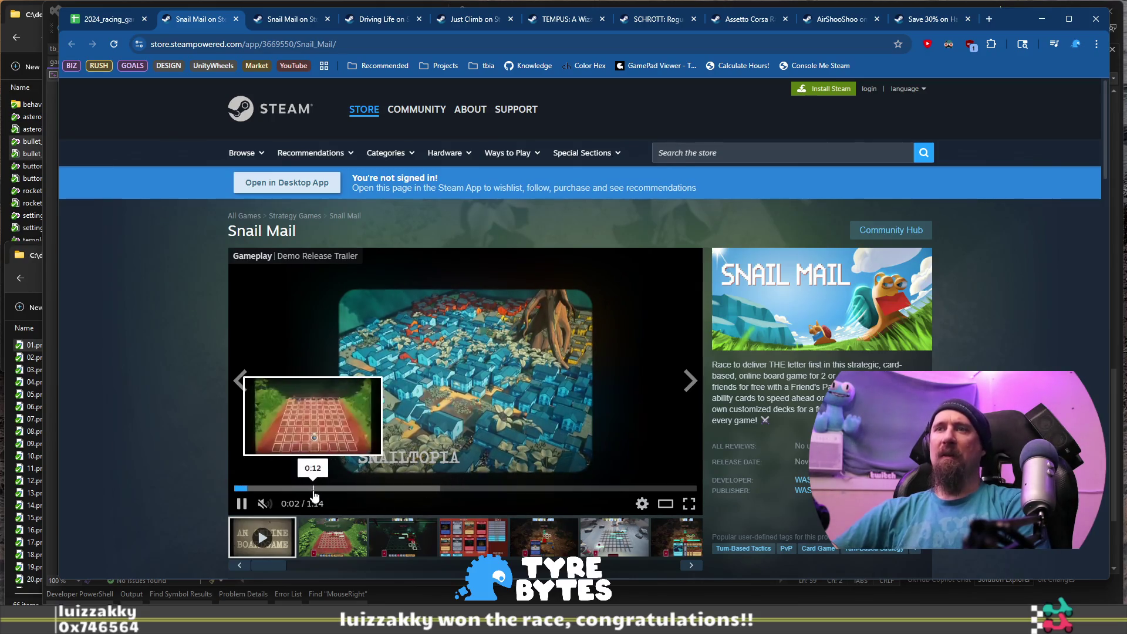
Skip ahead in the Snail Mail trailer, then close the duplicate Snail Mail tab.
click(388, 489)
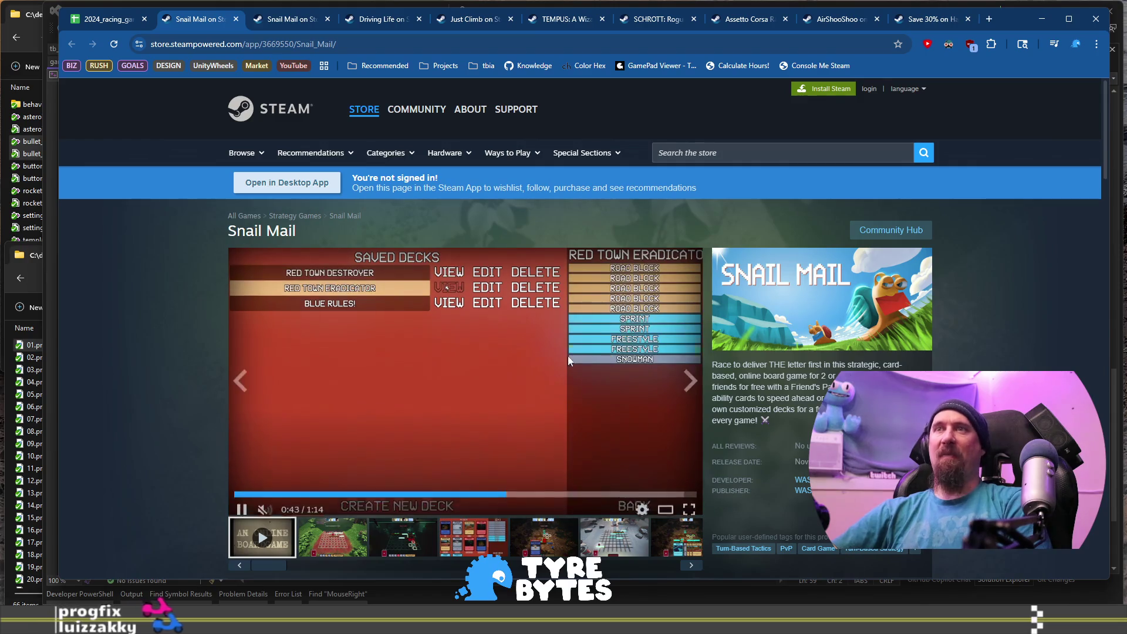
click(237, 19)
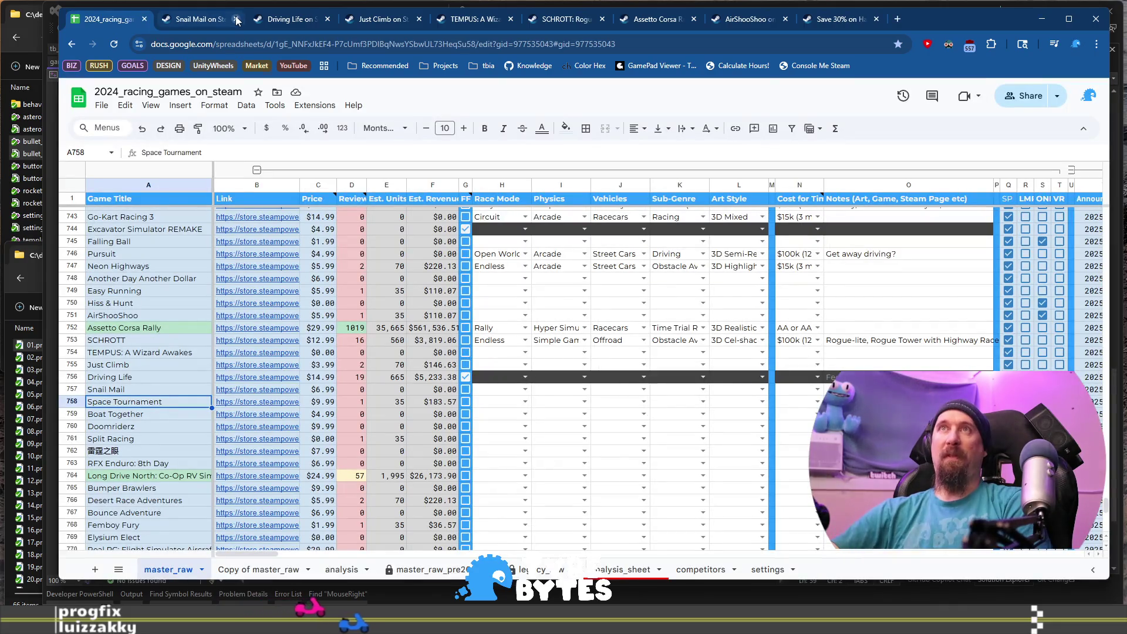
Close the Snail Mail, Driving Life, Just Climb, TEMPUS and last Steam tabs, then open Space Tournament's page from B758.
click(235, 20)
click(235, 19)
click(236, 20)
click(235, 19)
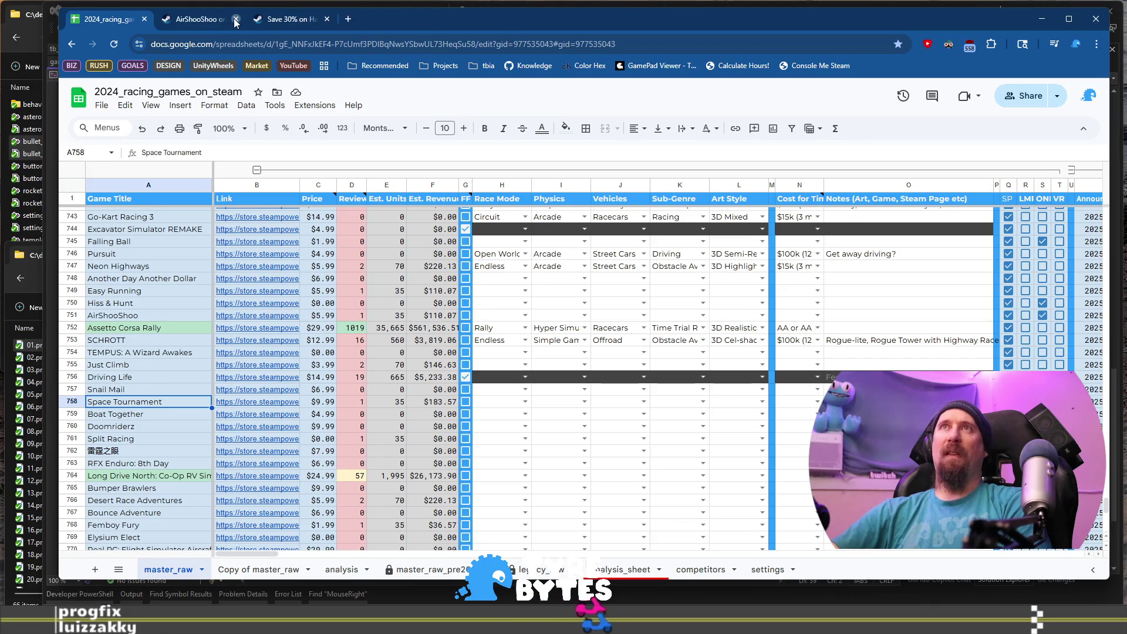
click(235, 20)
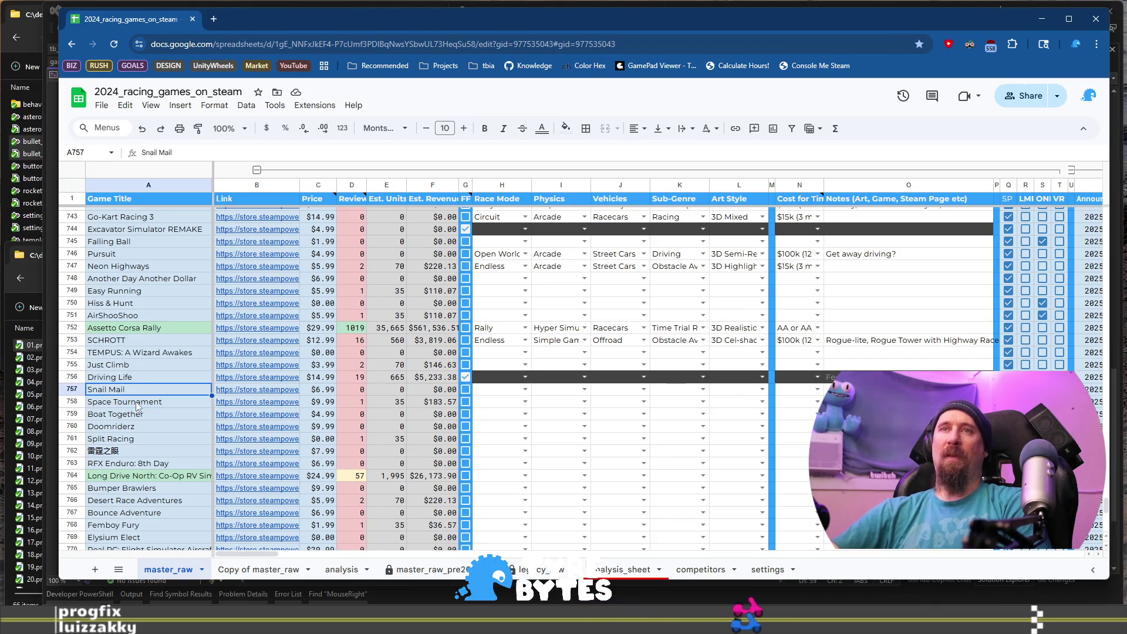
click(252, 405)
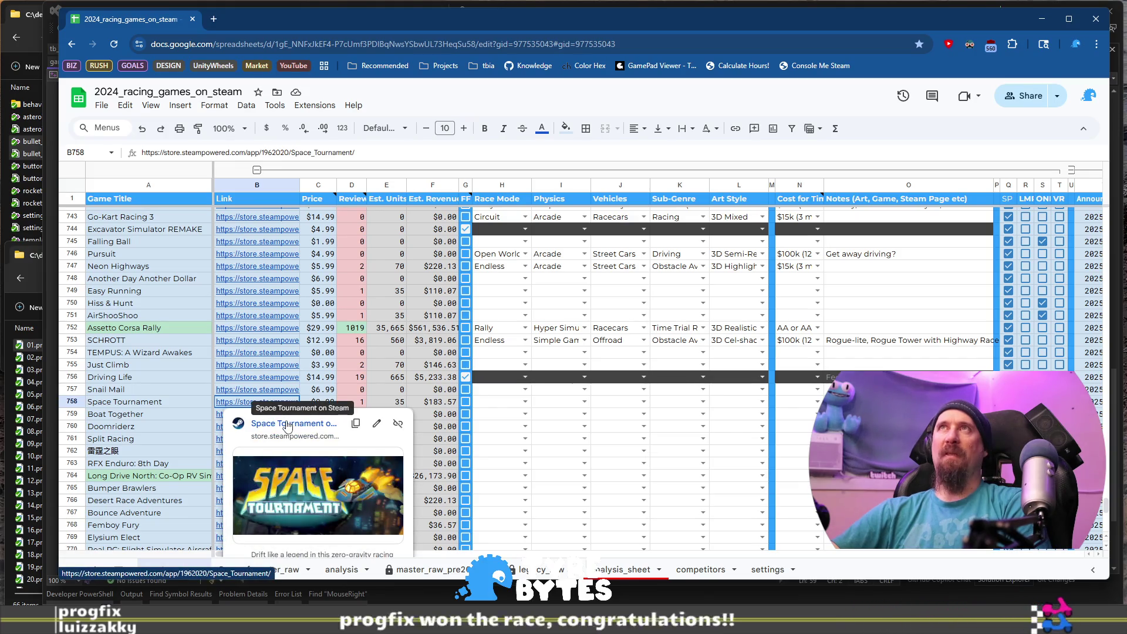
click(287, 424)
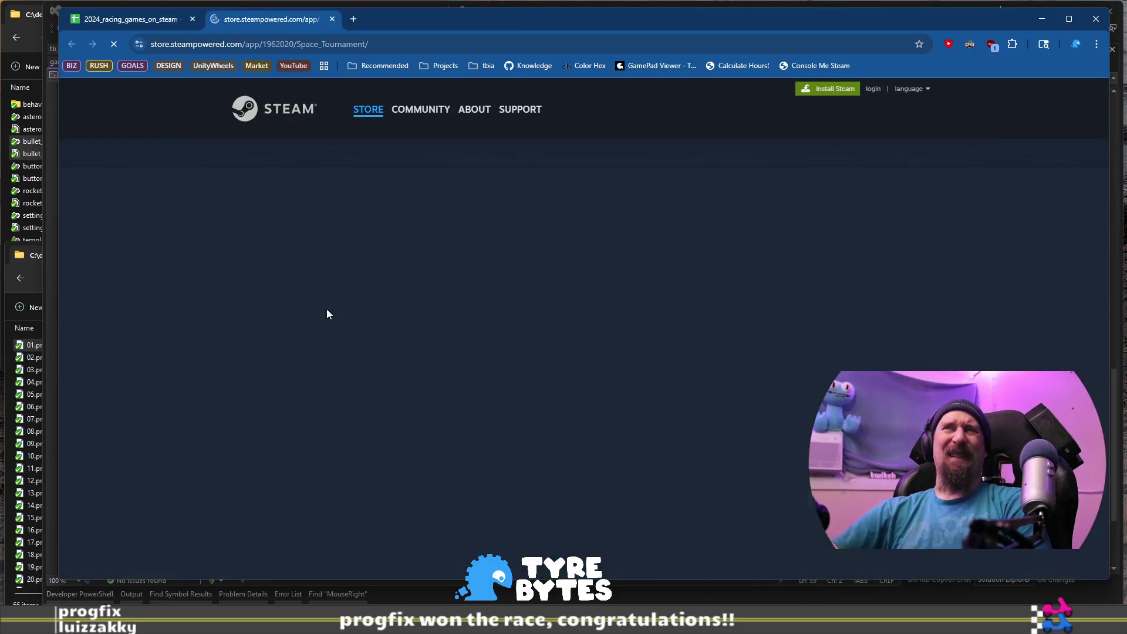
Step through Space Tournament's screenshot gallery up to the Mission detail shot.
click(332, 537)
click(403, 537)
click(482, 535)
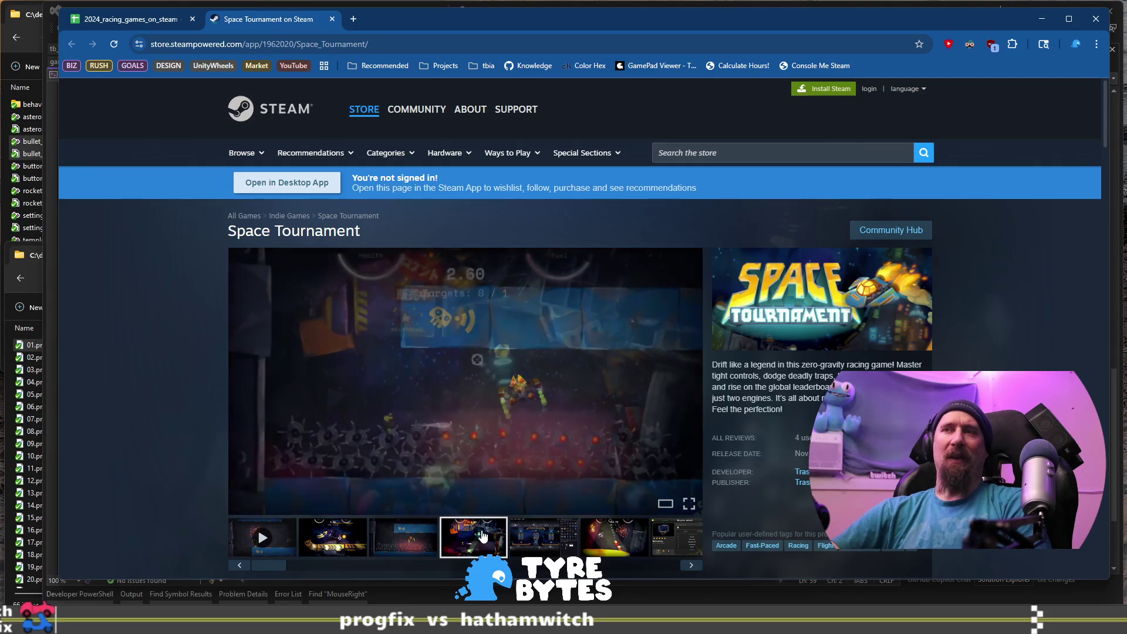
click(555, 546)
click(640, 549)
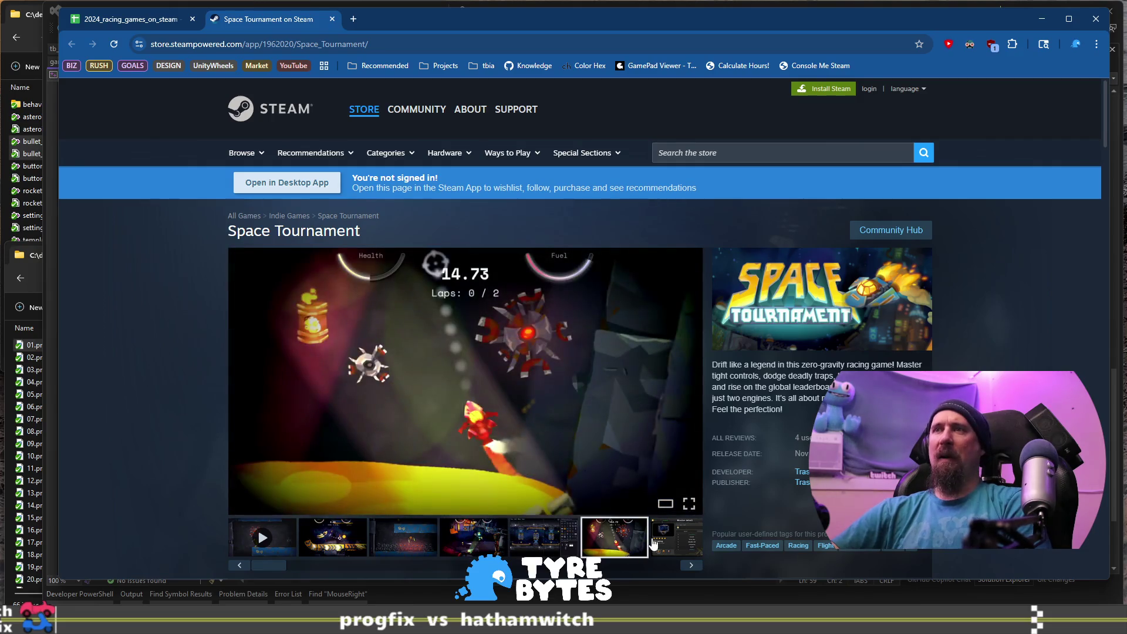
click(696, 568)
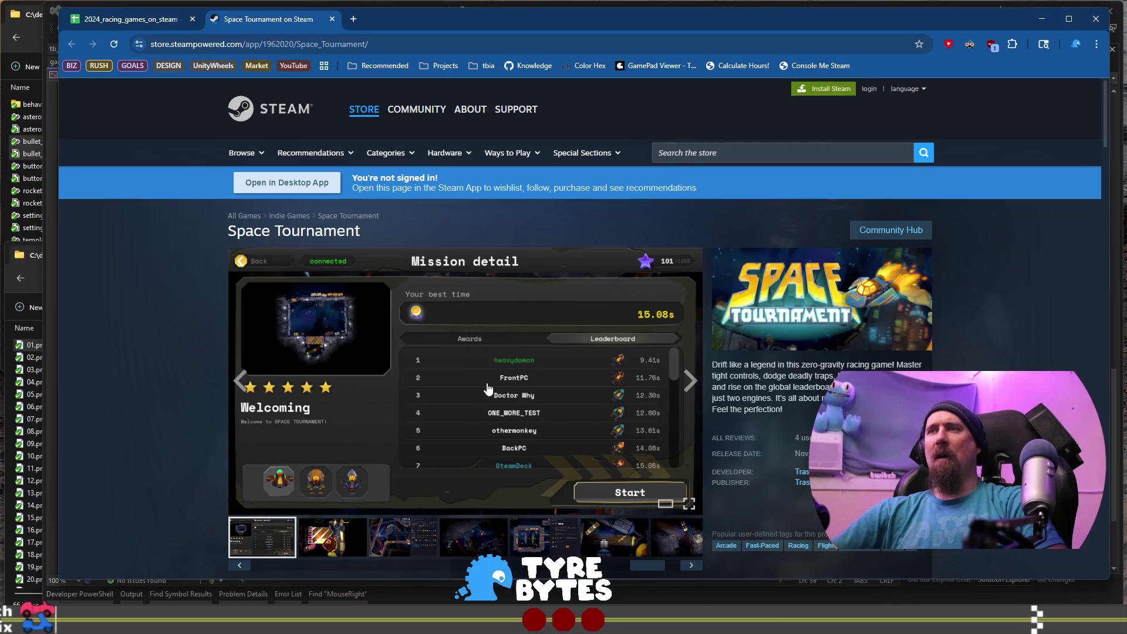
Copy Space Tournament's page URL to the terminal, revisit its third screenshot and open a new tab.
click(377, 44)
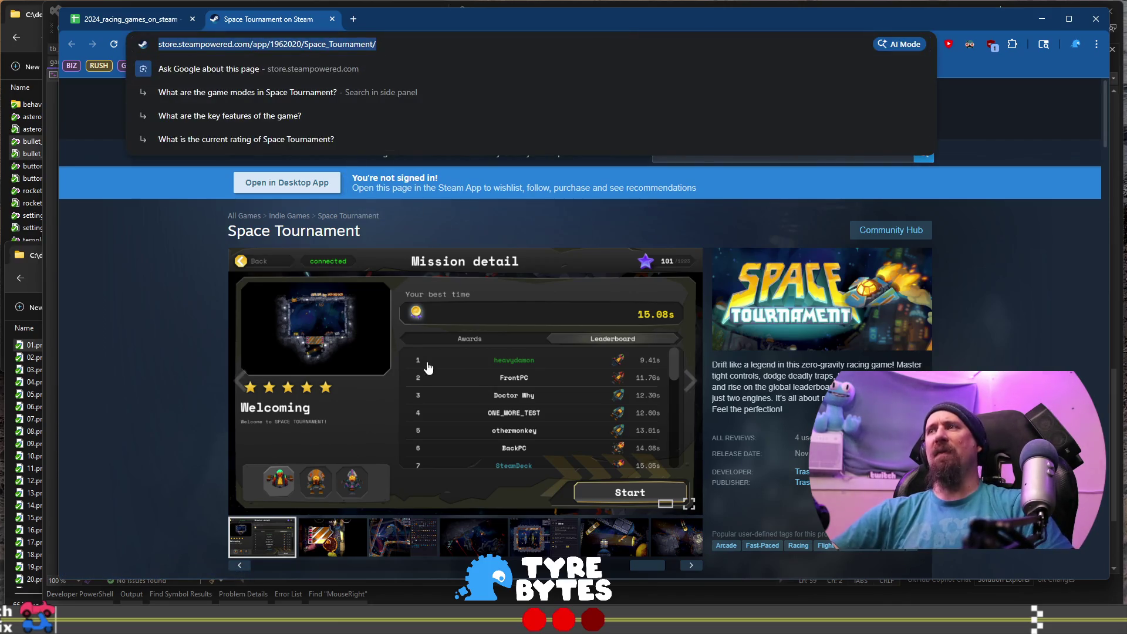
key(alt+Tab)
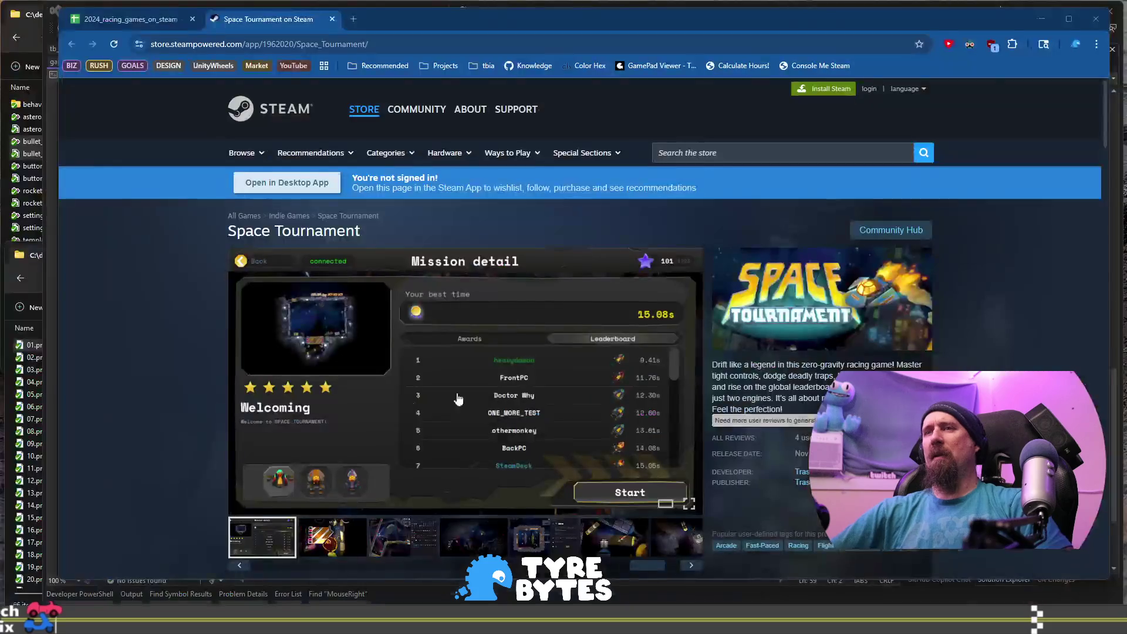
key(alt+Tab)
click(411, 530)
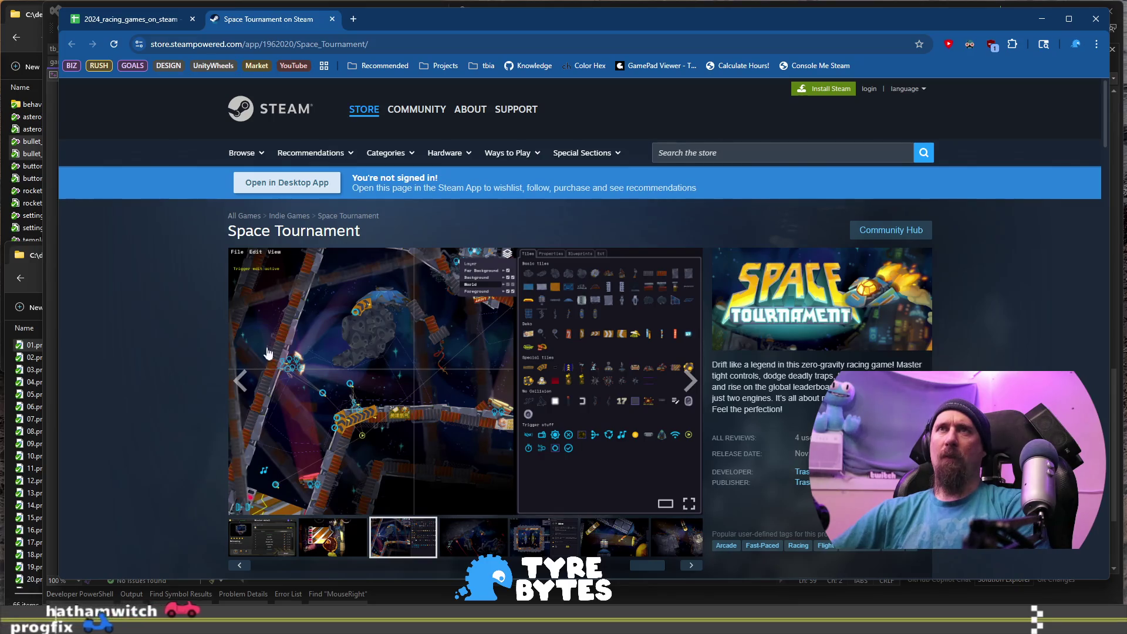
click(359, 19)
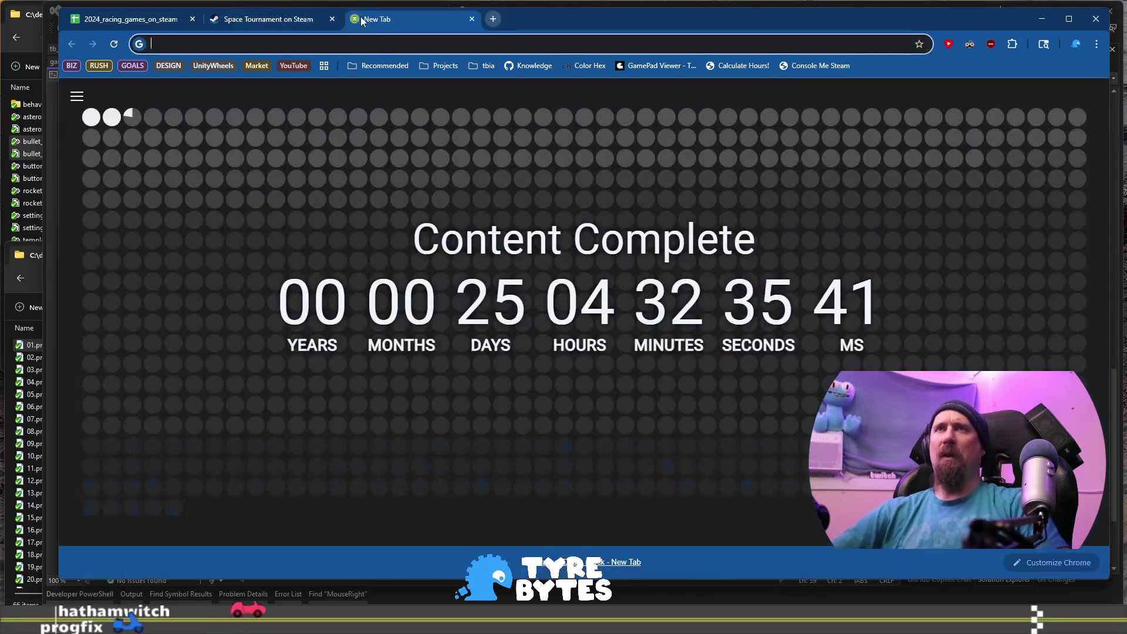
Search Google for 'thrusty ship' and open its Steam store page.
text(thrusty ship)
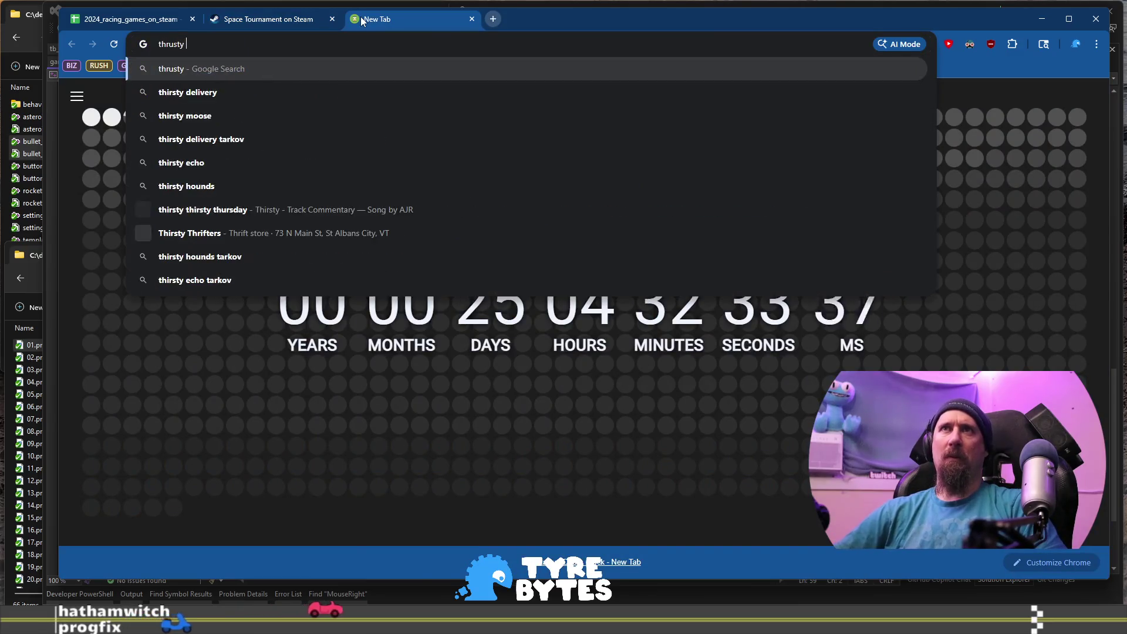
key(Return)
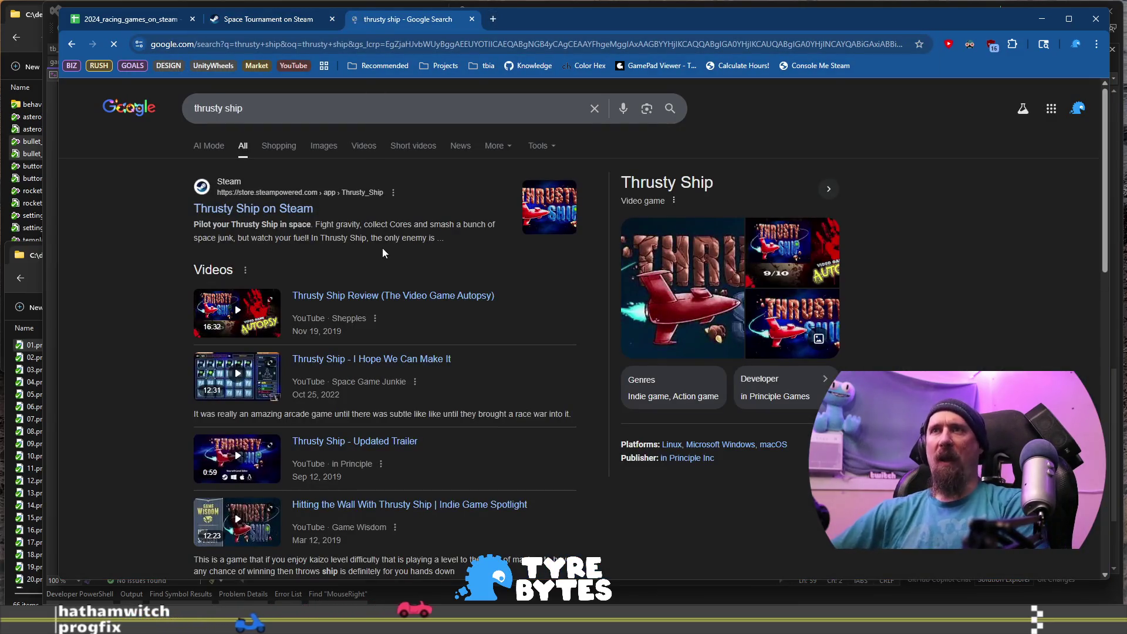
click(295, 209)
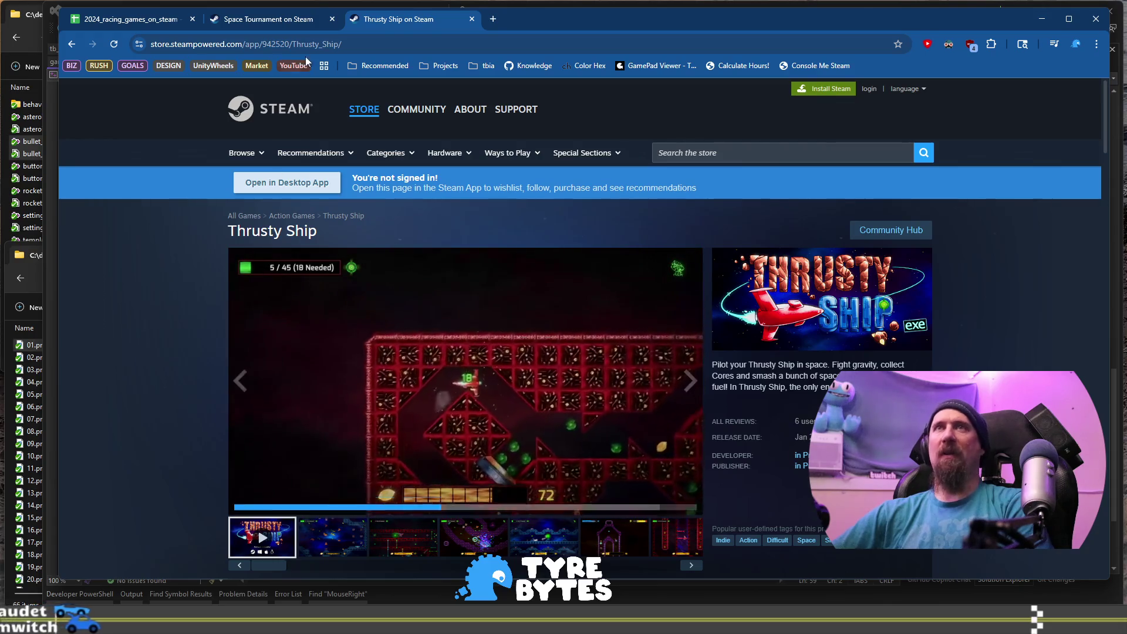
Review Space Tournament's fourth, level editor and sixth screenshots, then return to the spreadsheet.
click(269, 20)
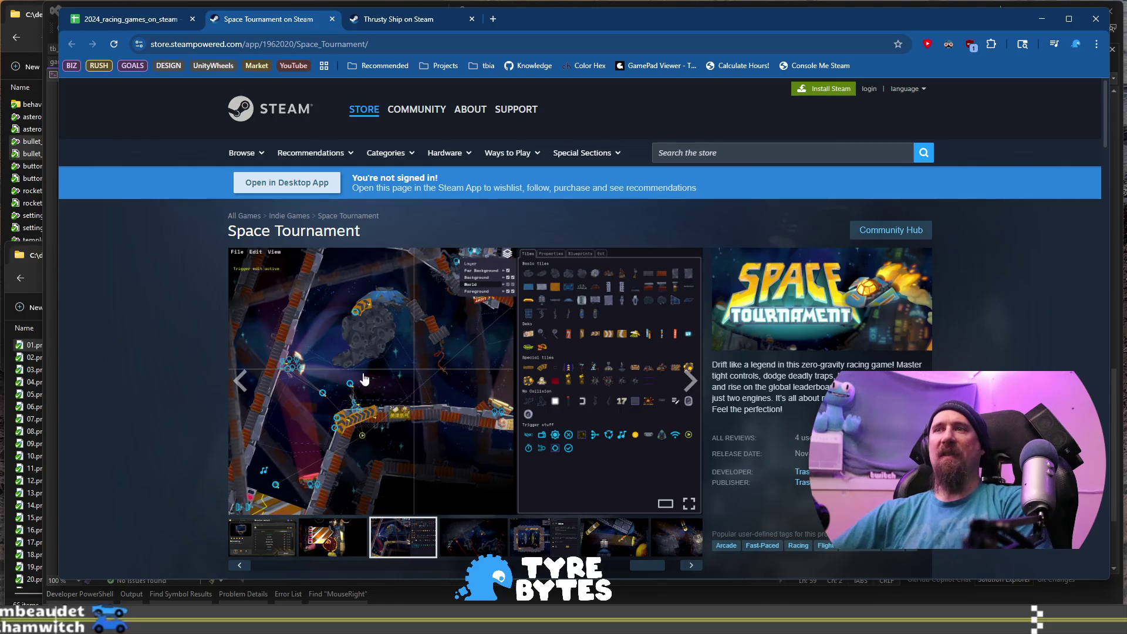
scroll(455, 493, down, 1)
click(463, 479)
click(572, 478)
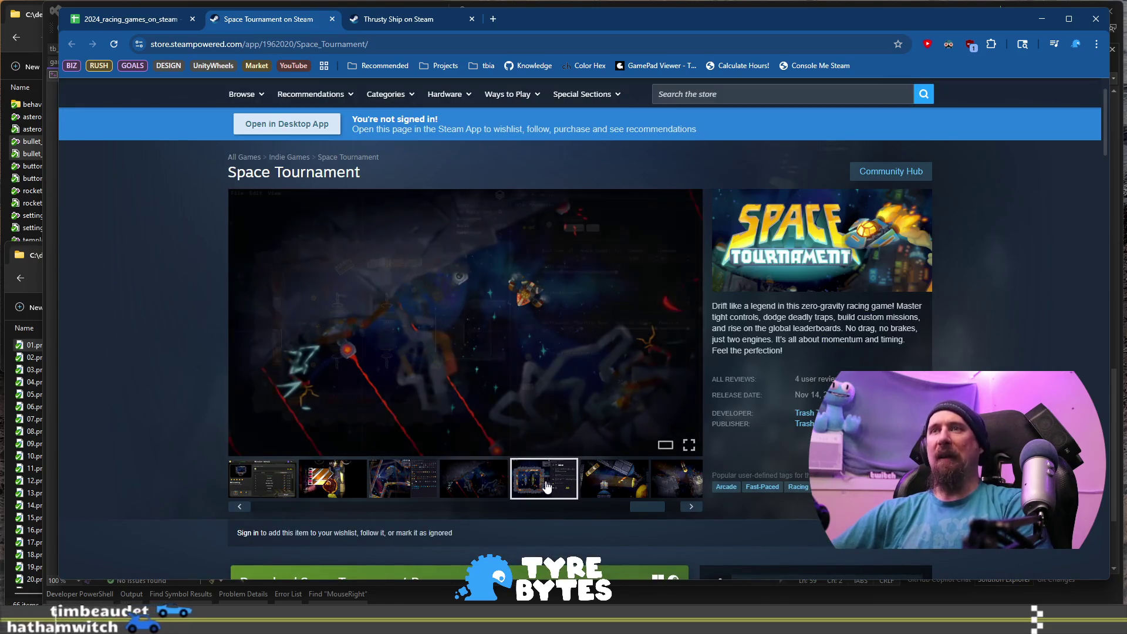
click(604, 485)
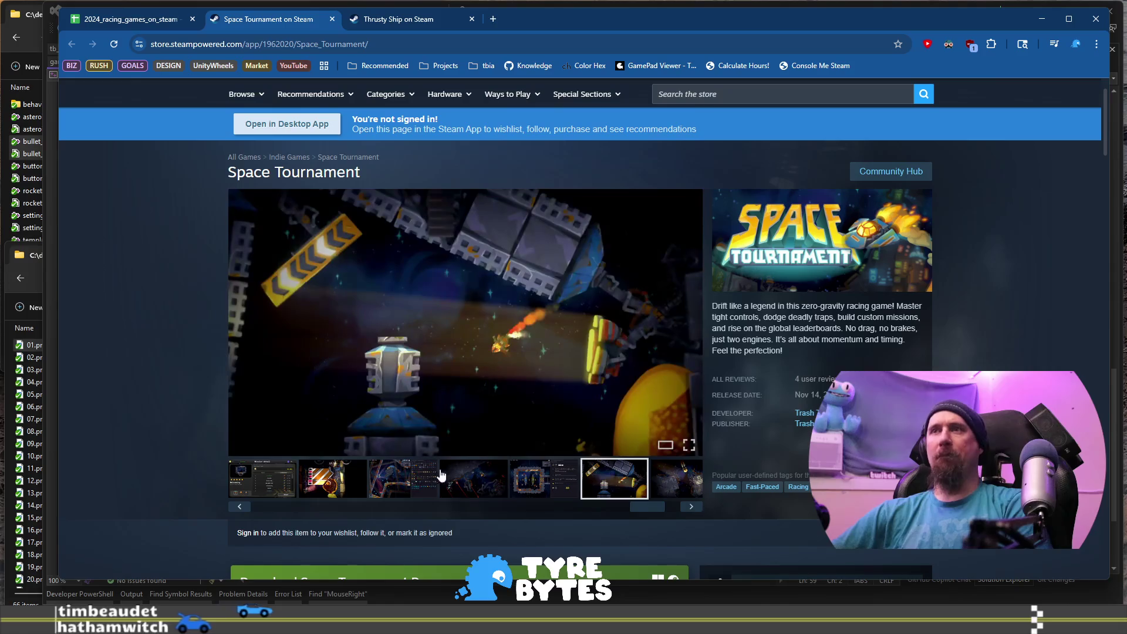
scroll(203, 377, down, 2)
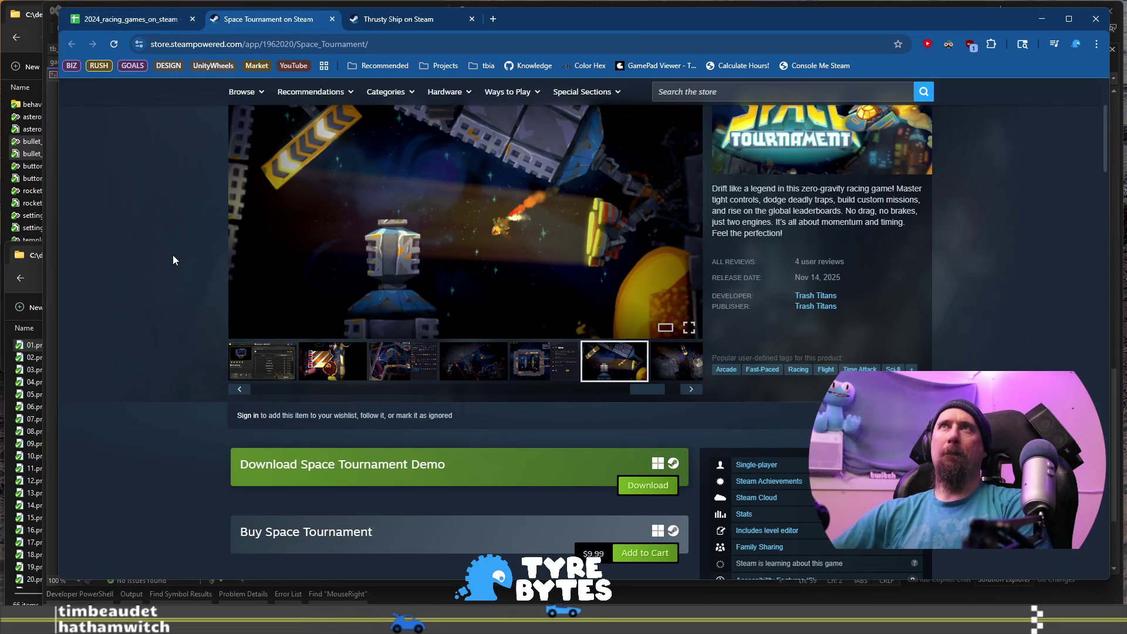
click(150, 26)
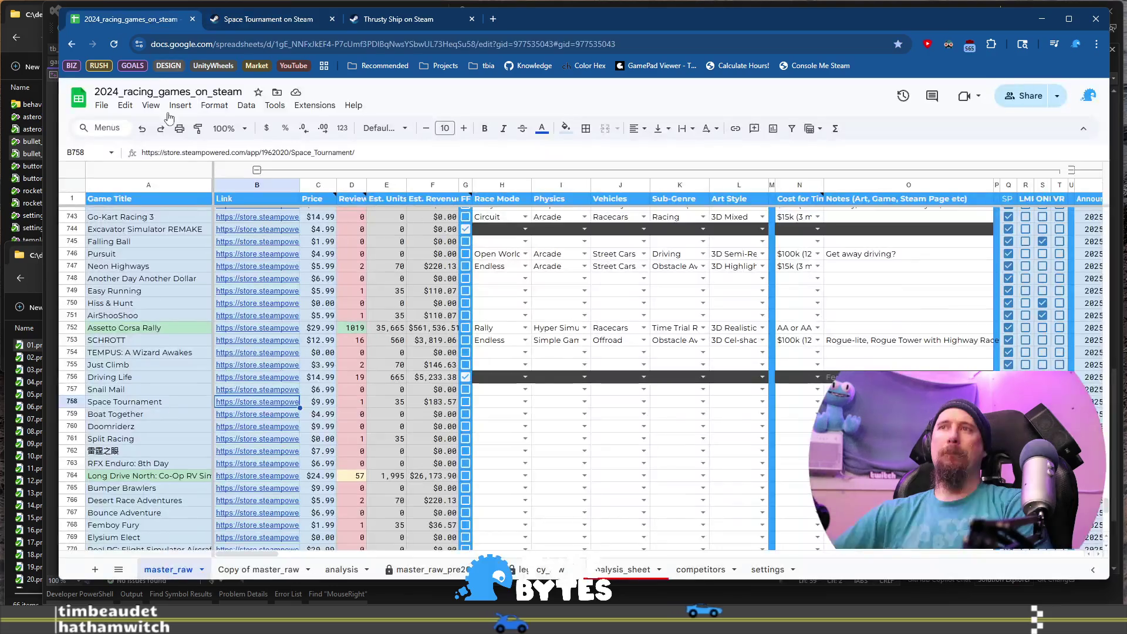
Open Boat Together's Steam page from B759's link and show its beach screenshot.
mouse_move(280, 406)
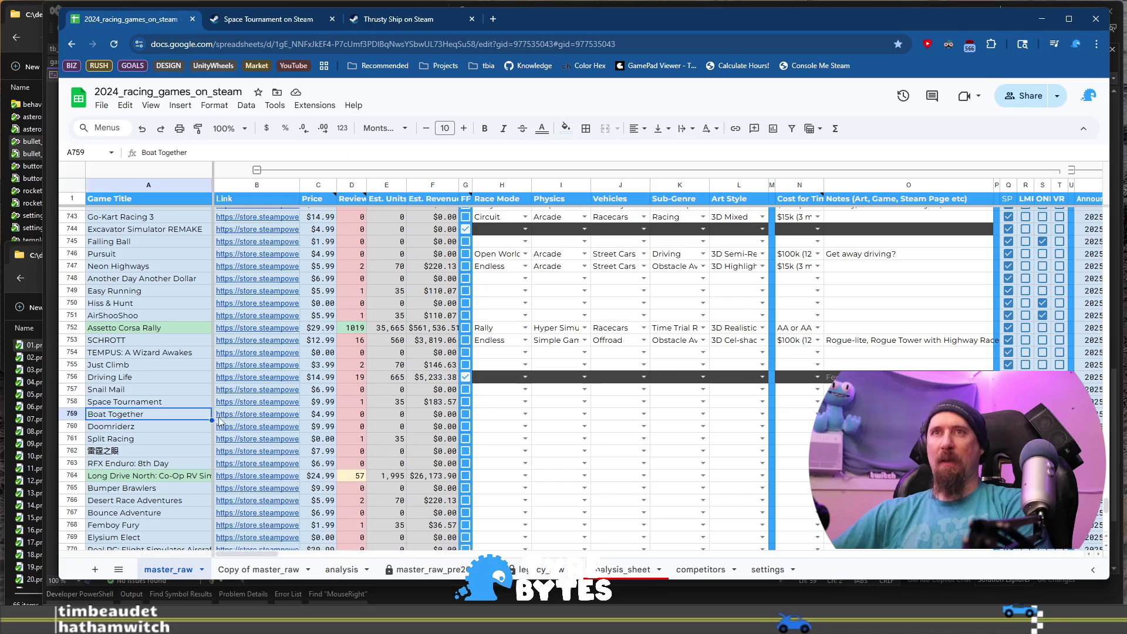
click(282, 442)
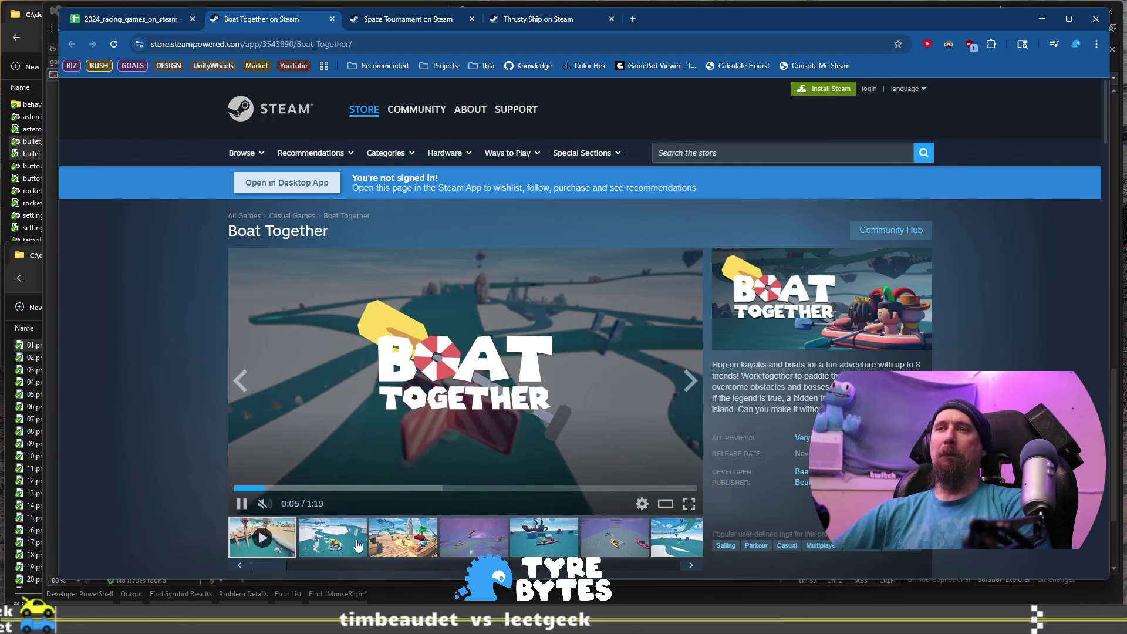
click(405, 537)
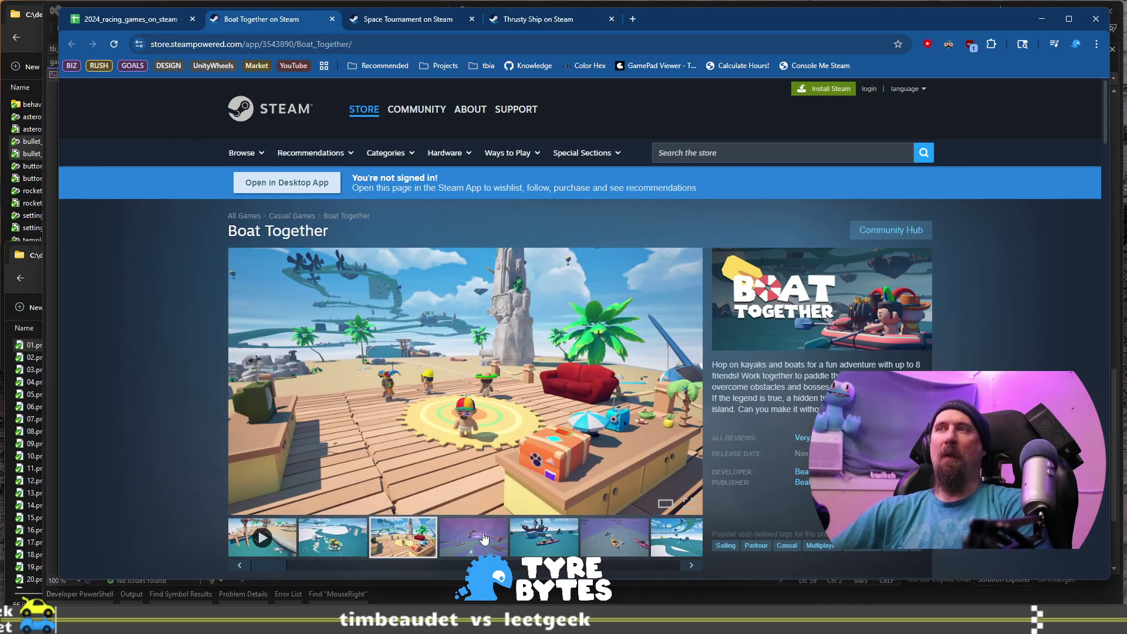
View Boat Together's purple, pirate-ship and kayak screenshots and check its reviews and $4.99 price.
click(490, 538)
click(537, 538)
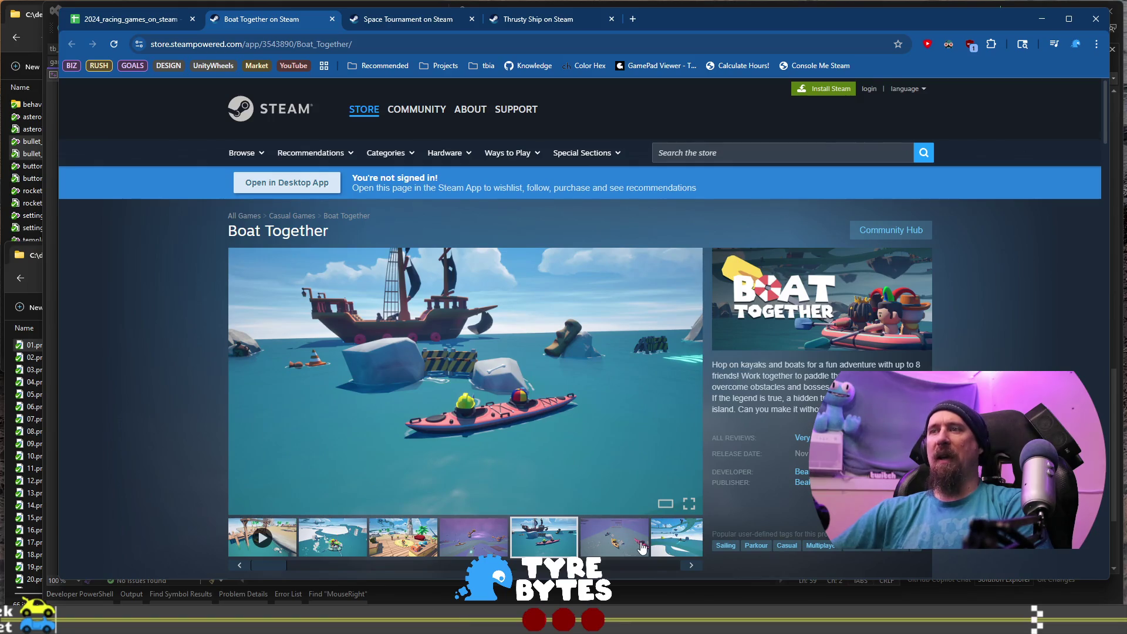
click(622, 541)
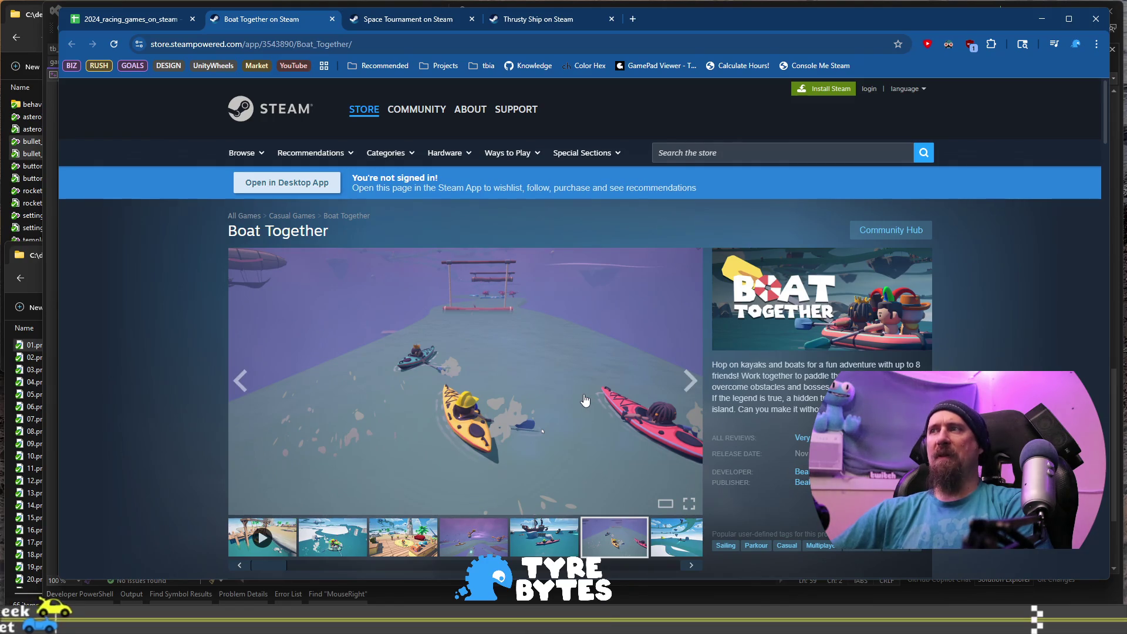
scroll(584, 401, down, 2)
scroll(583, 400, down, 2)
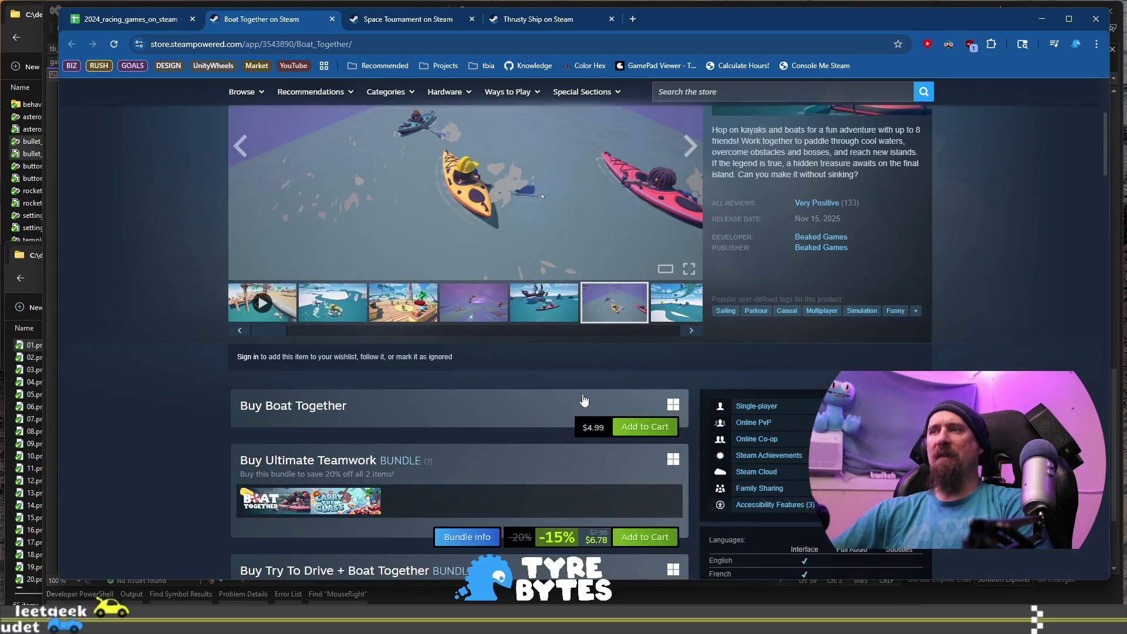
scroll(690, 462, up, 2)
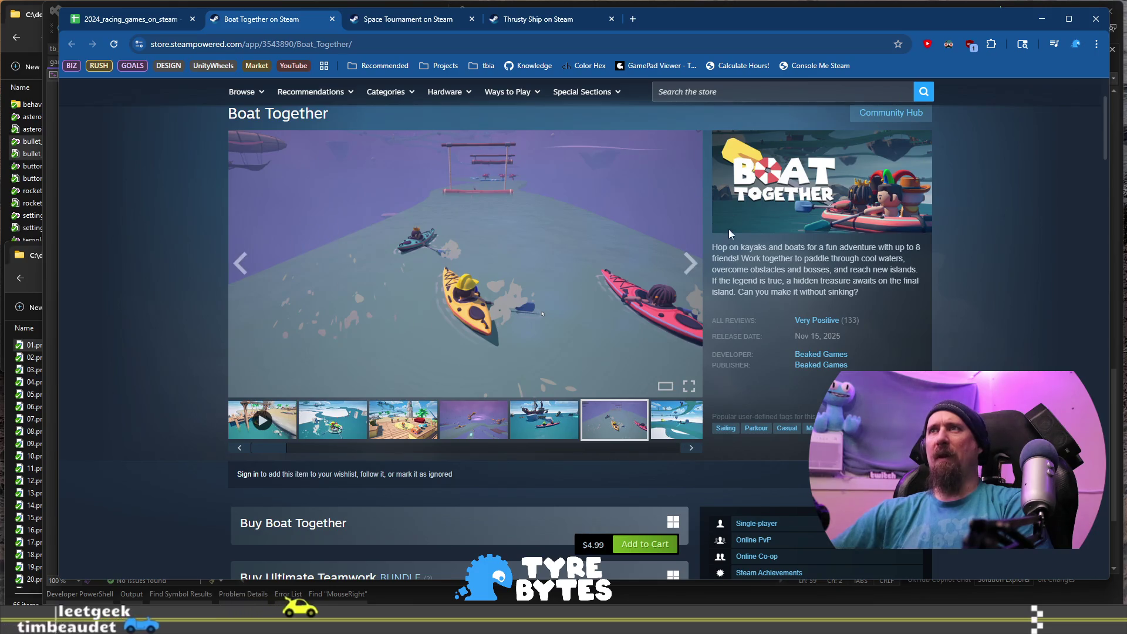
Arrow through Boat Together's remaining screenshots to the trailer, then return to the spreadsheet.
click(692, 450)
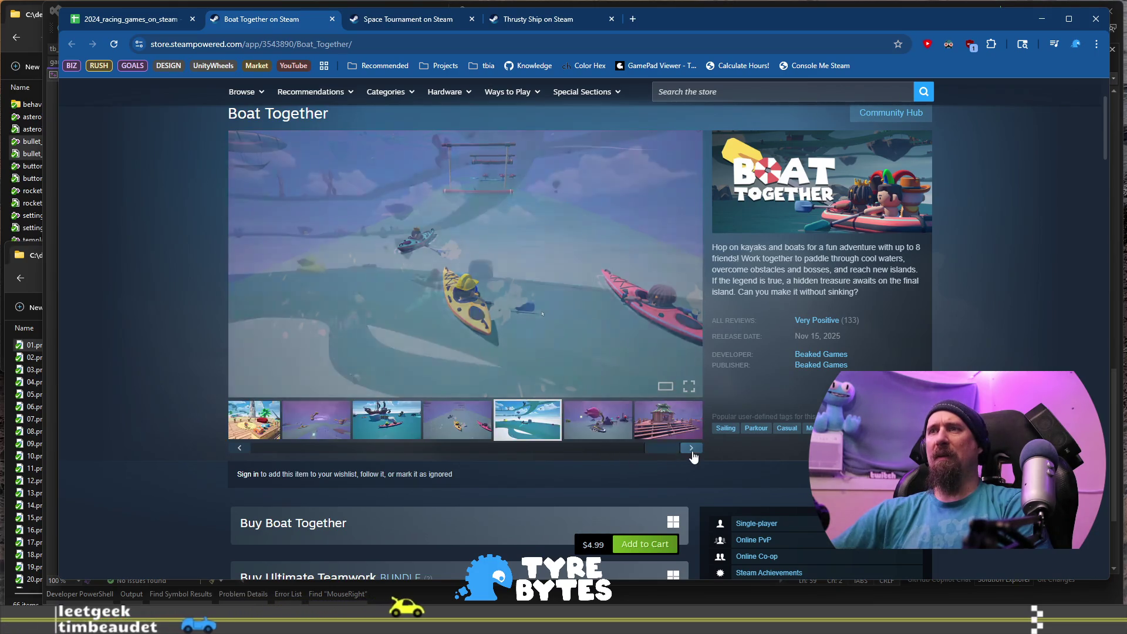
click(691, 449)
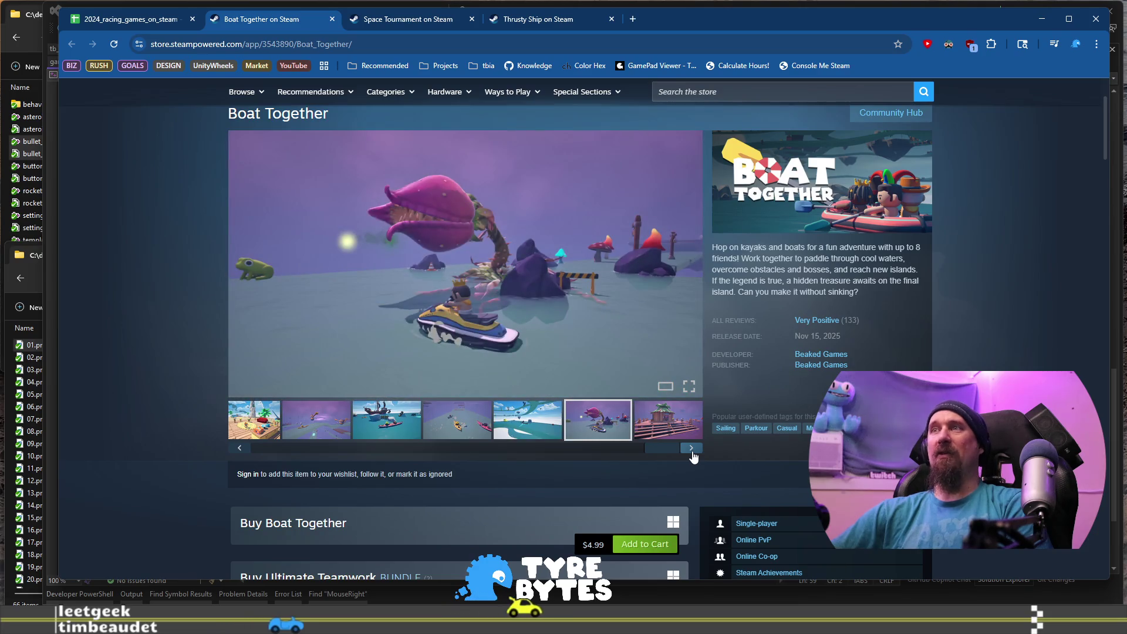
click(691, 450)
click(691, 449)
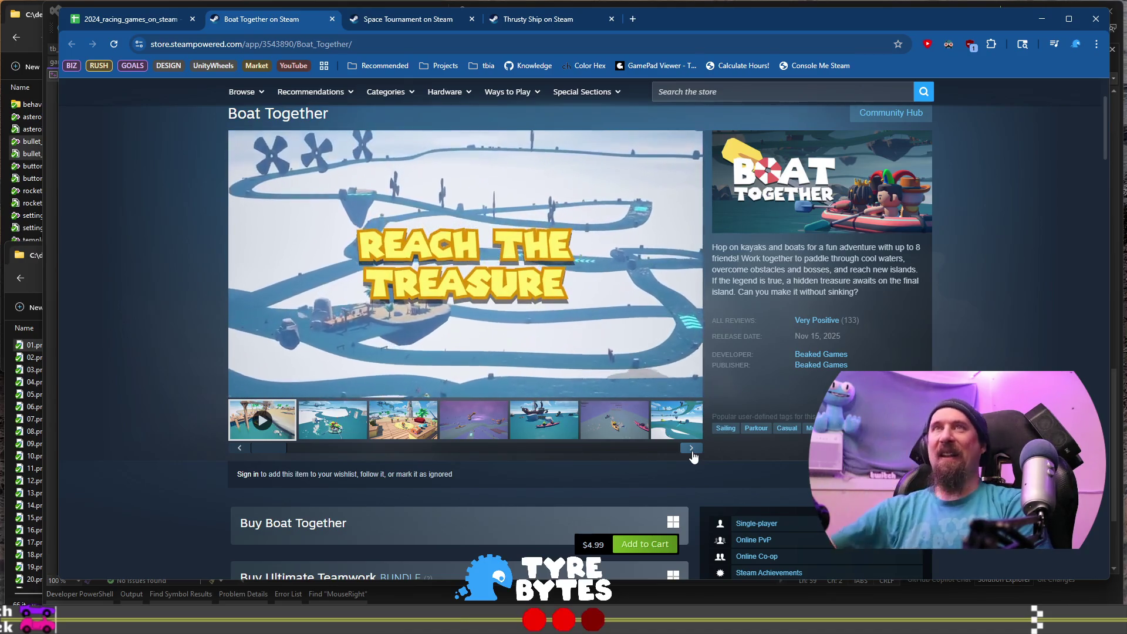
key(ctrl+shift+Tab)
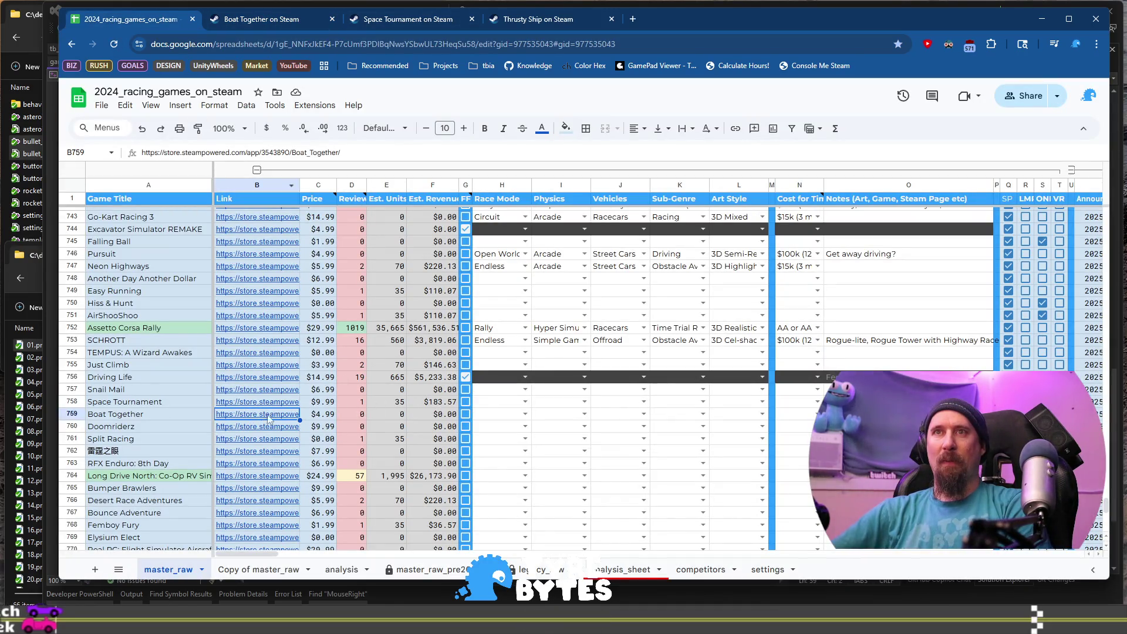
Enter 133 as Boat Together's review count in D759, then undo it back to 0.
click(348, 418)
key(ctrl+Tab)
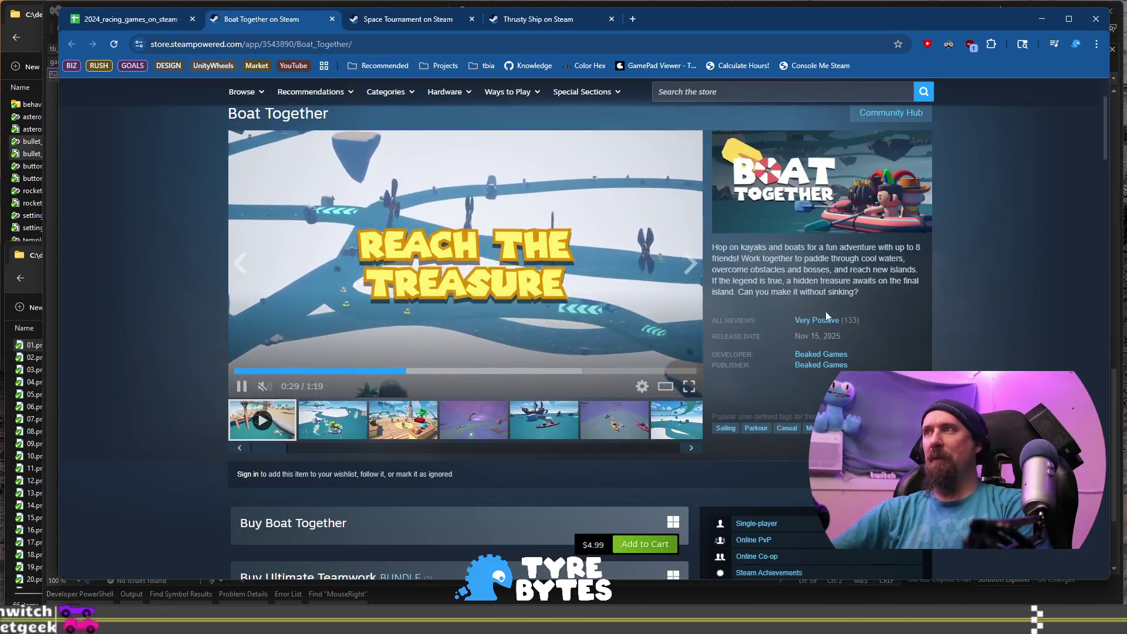
key(ctrl+shift+Tab)
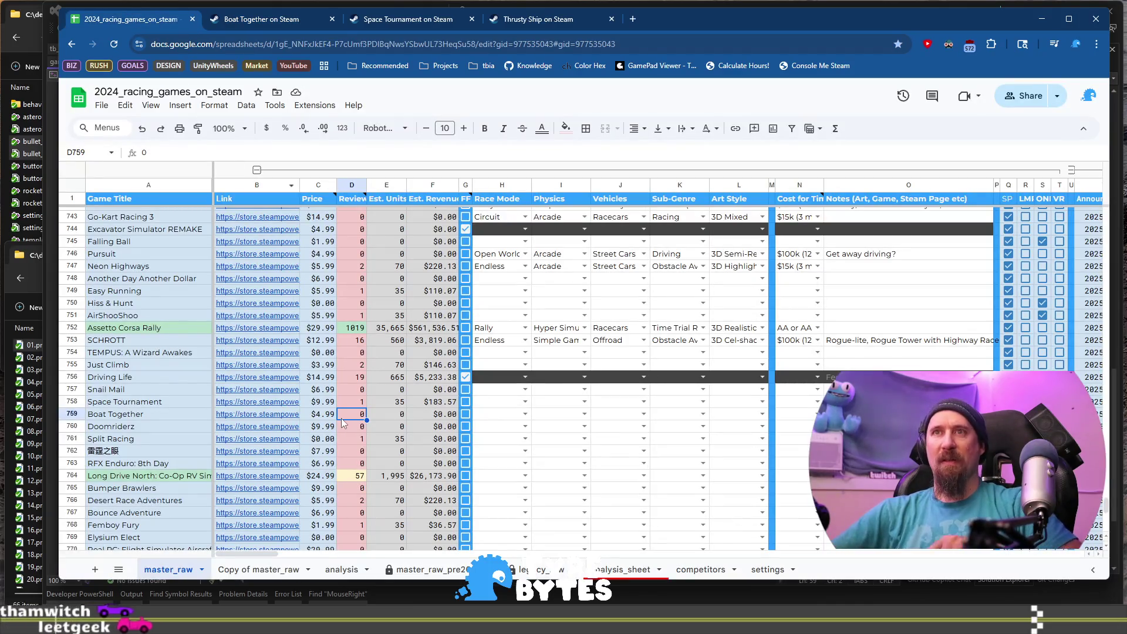
click(525, 442)
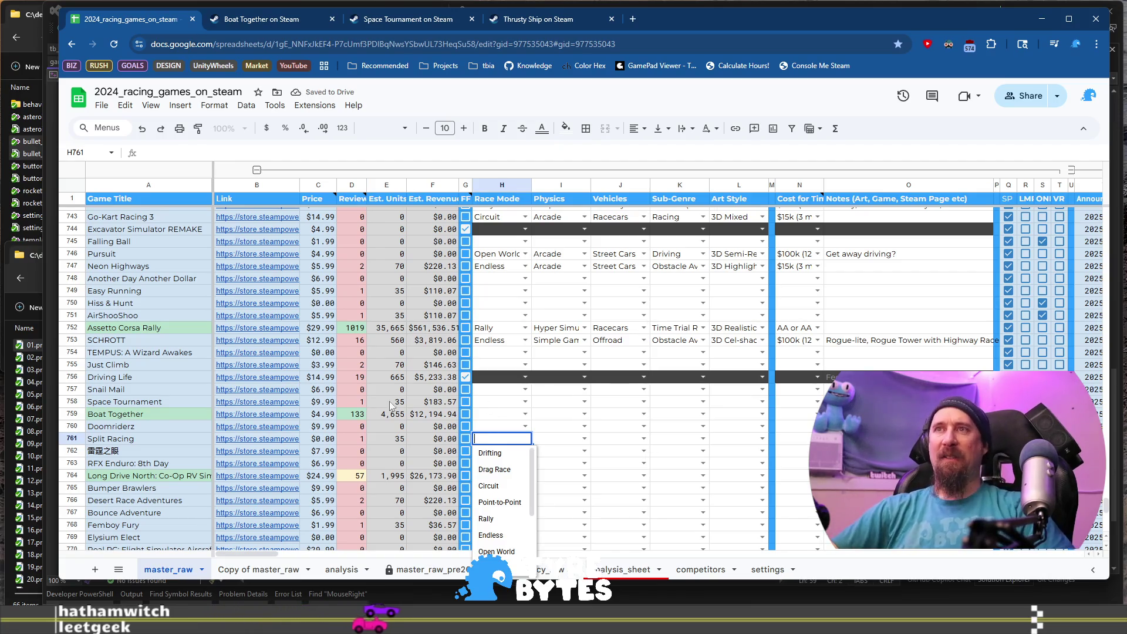
key(Escape)
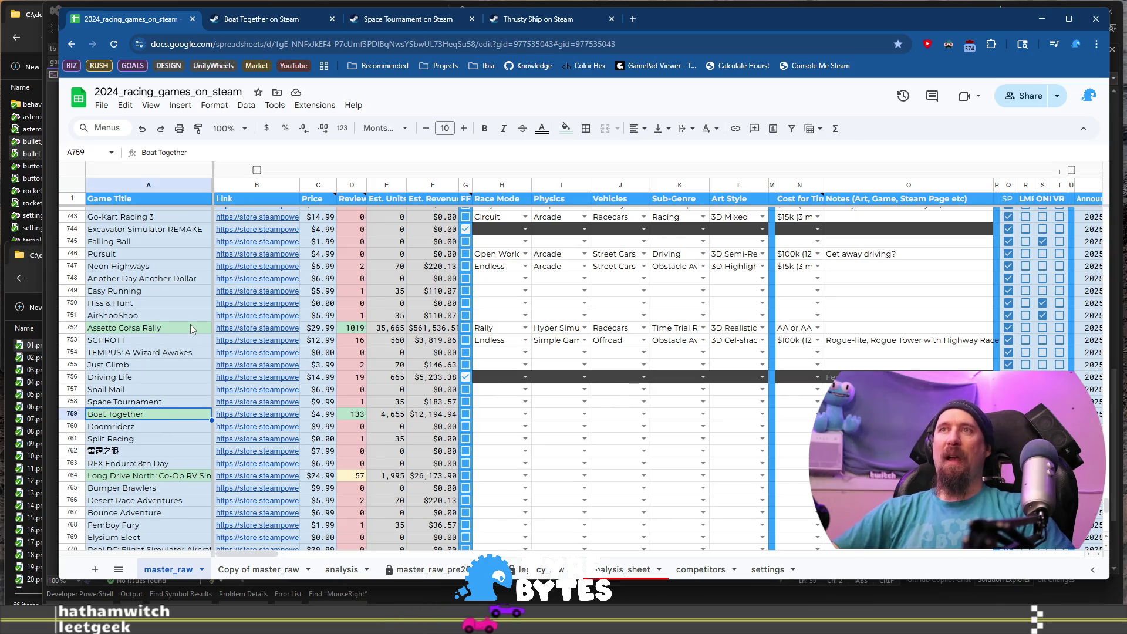
key(ctrl+z)
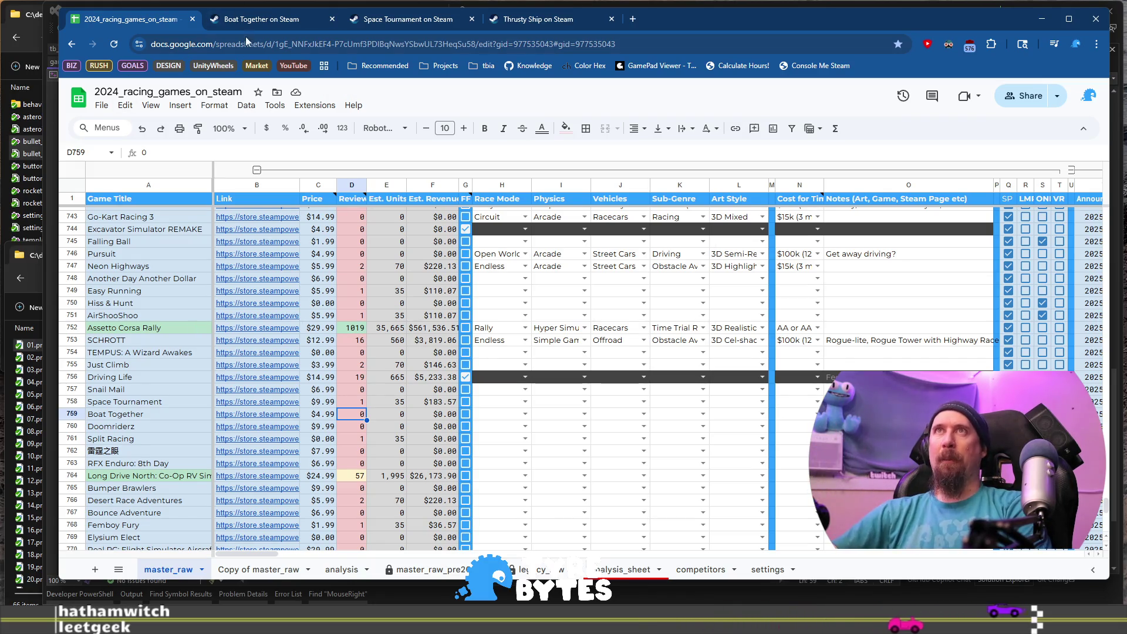
click(253, 19)
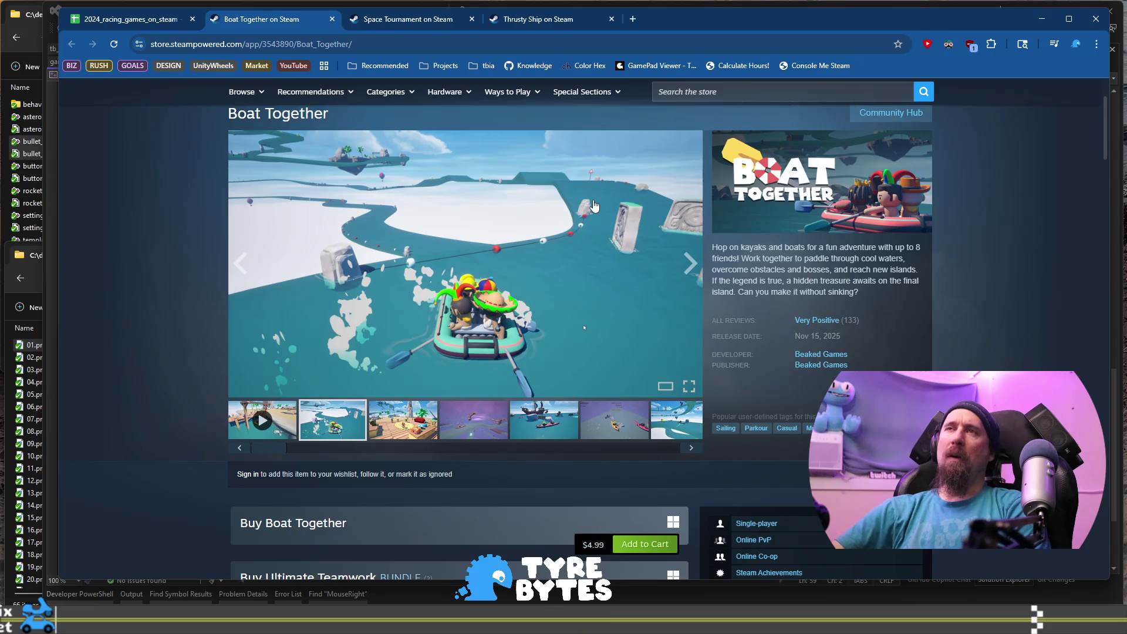
Browse Boat Together's purple, pirate-ship and kayak screenshots and watch its trailer on Steam.
click(502, 413)
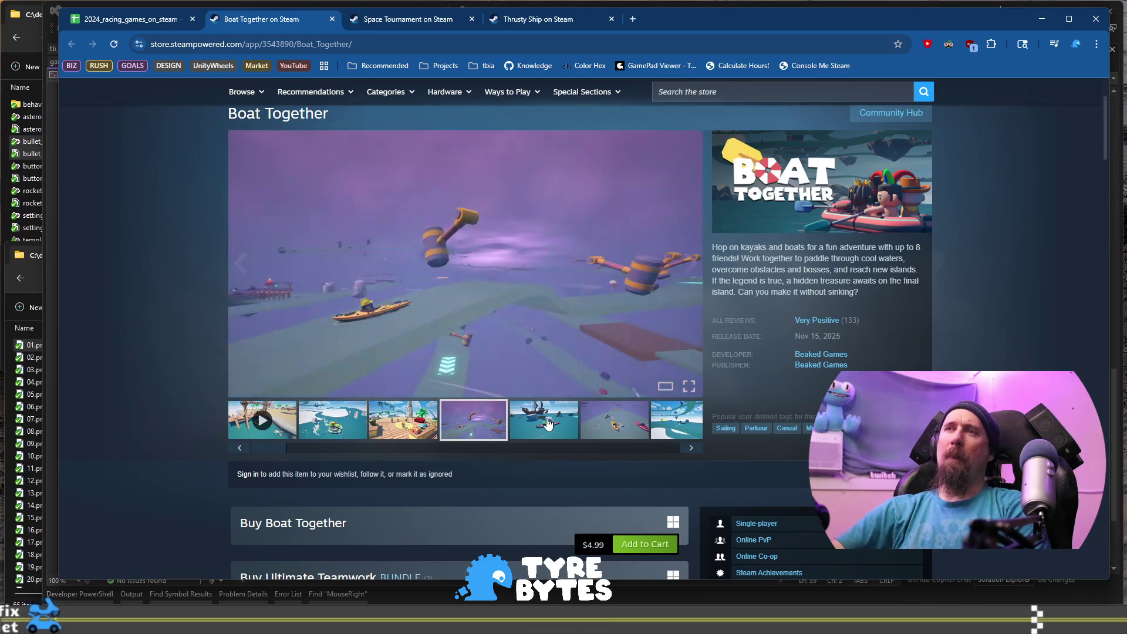
click(548, 423)
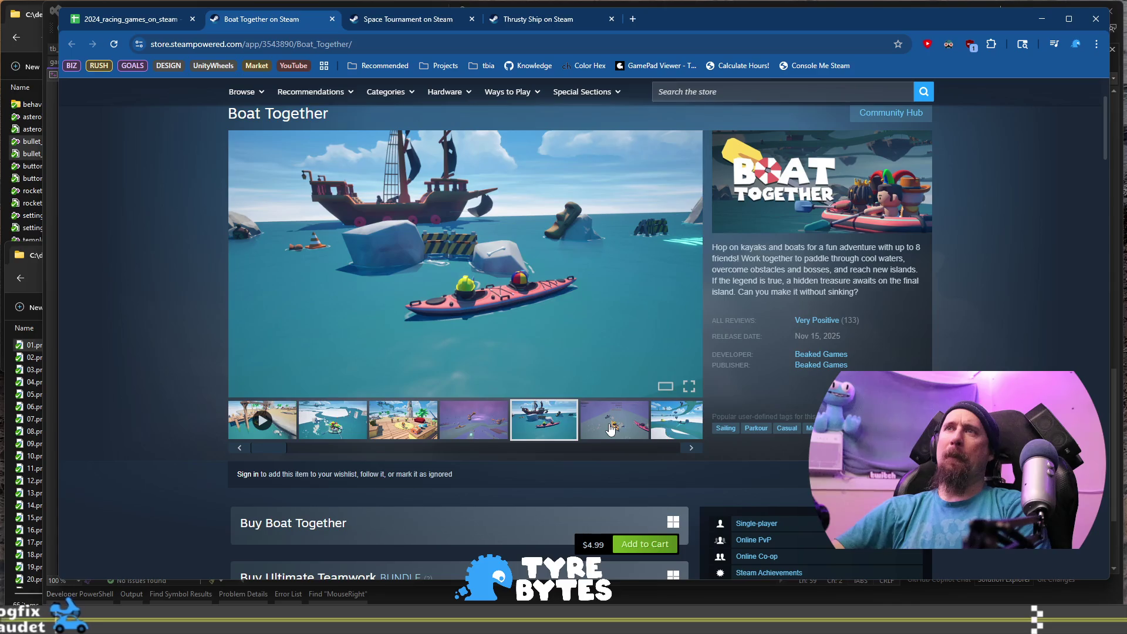
click(611, 429)
scroll(941, 218, down, 2)
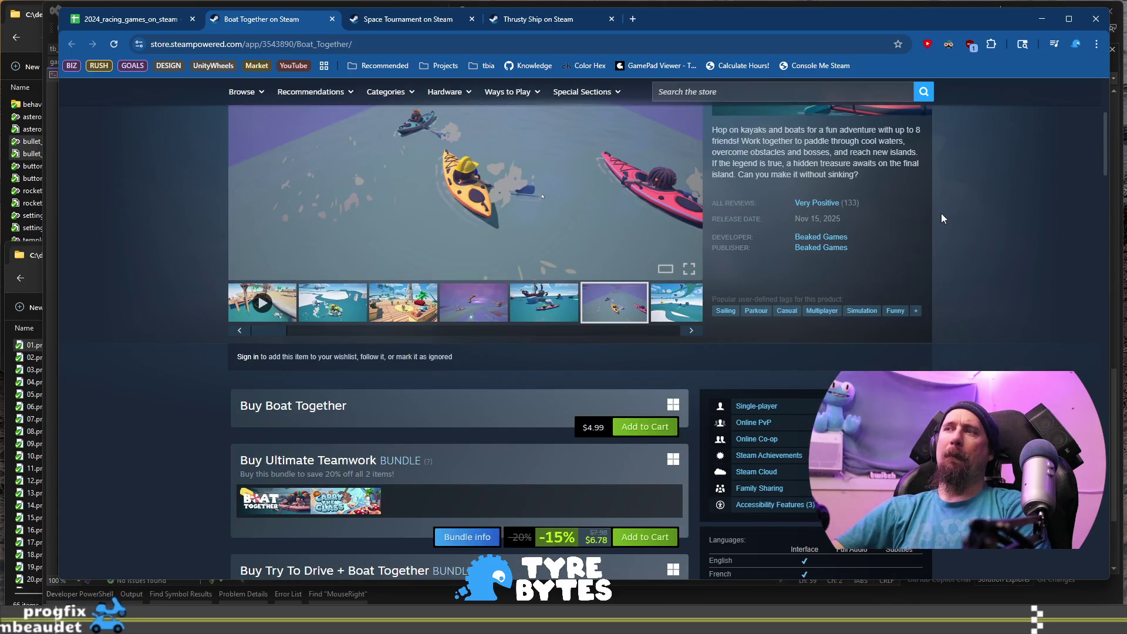
scroll(941, 213, down, 2)
scroll(941, 214, up, 5)
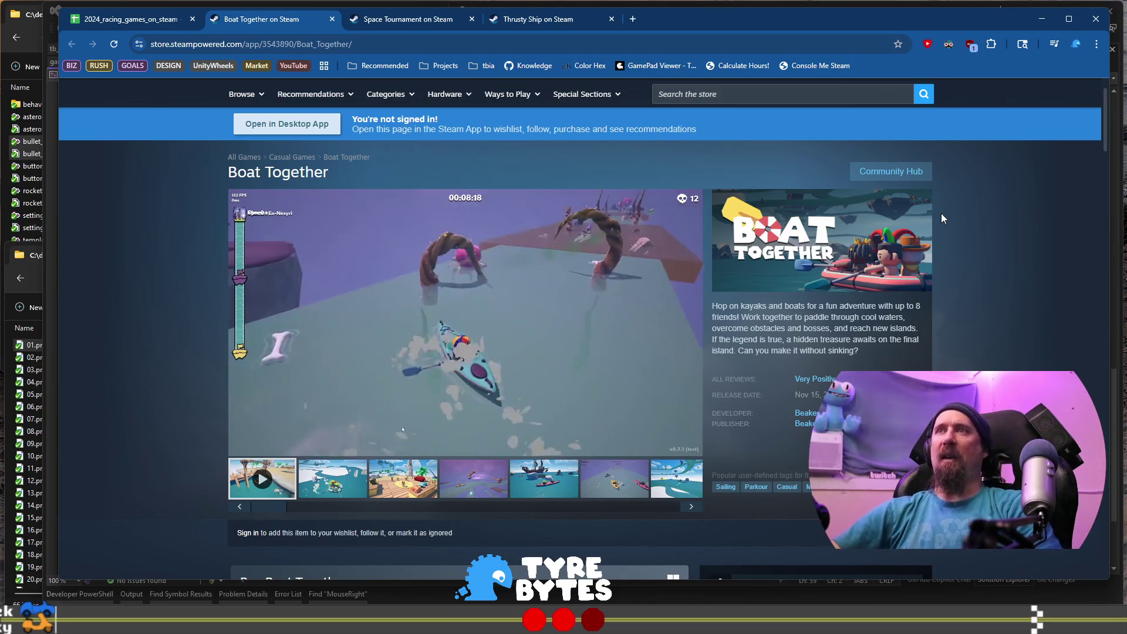
mouse_move(492, 287)
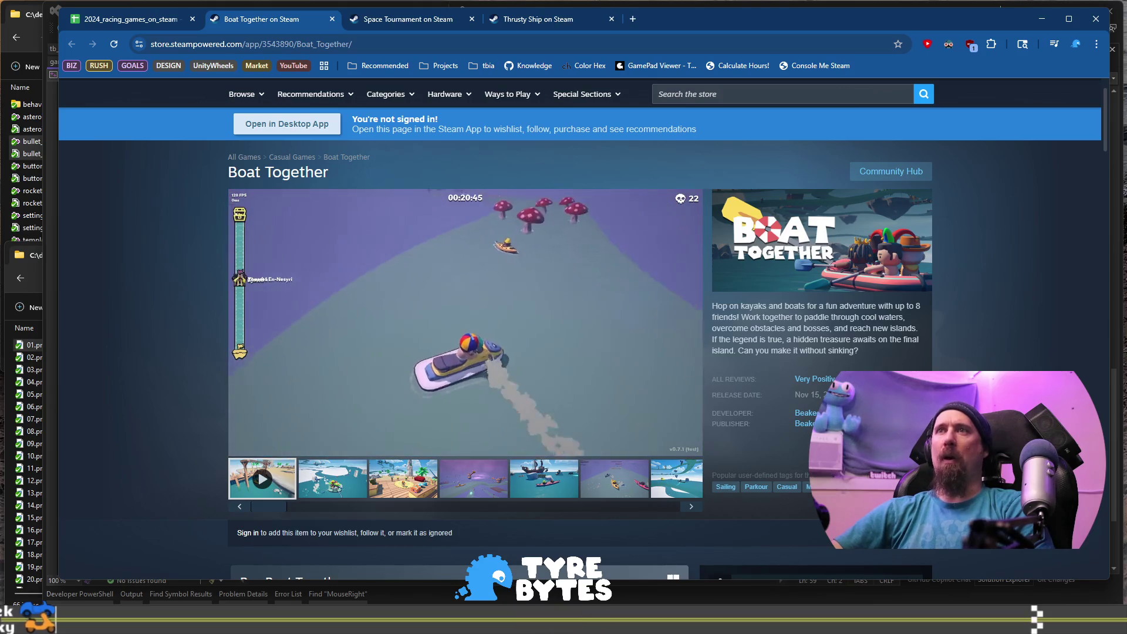
mouse_move(452, 194)
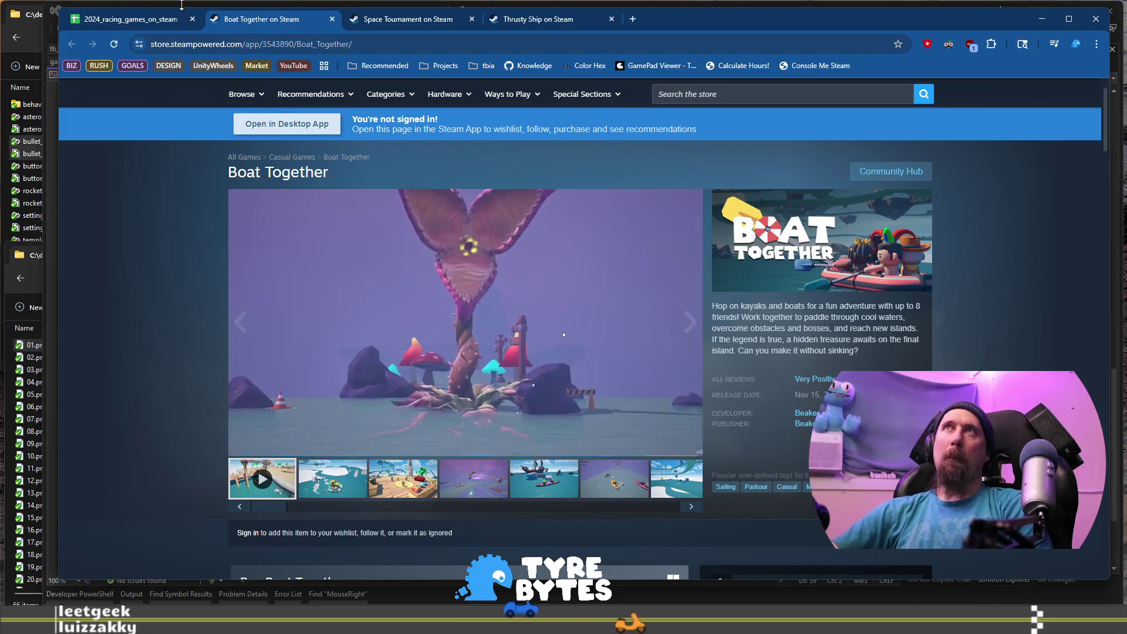
click(170, 19)
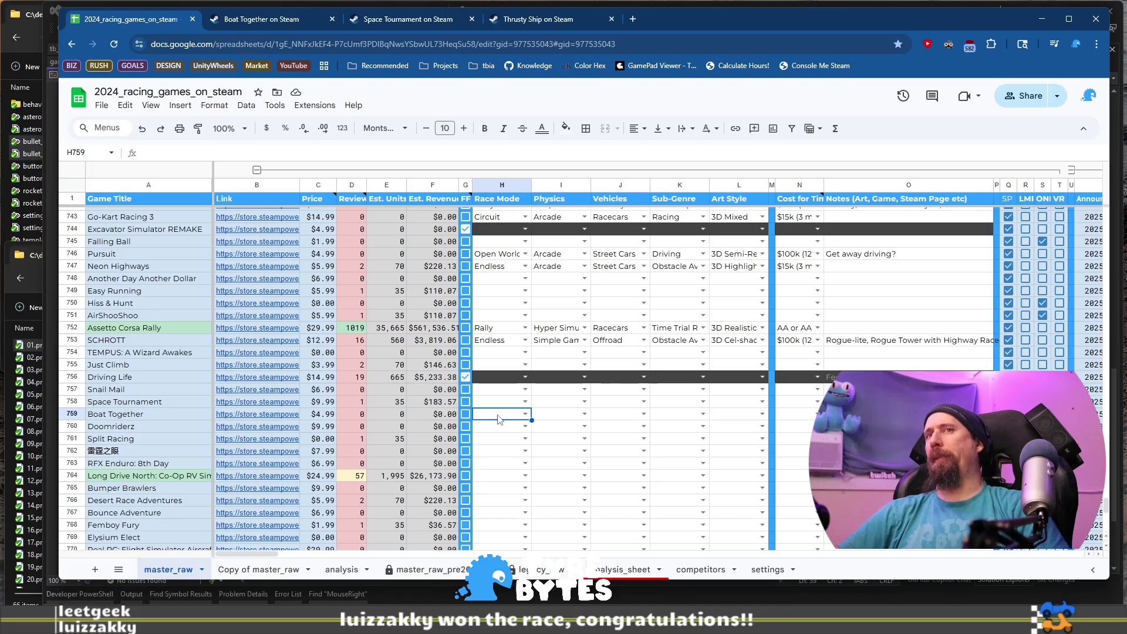
Set Boat Together's Race Mode in row 759 to Point-to-Point.
double_click(498, 416)
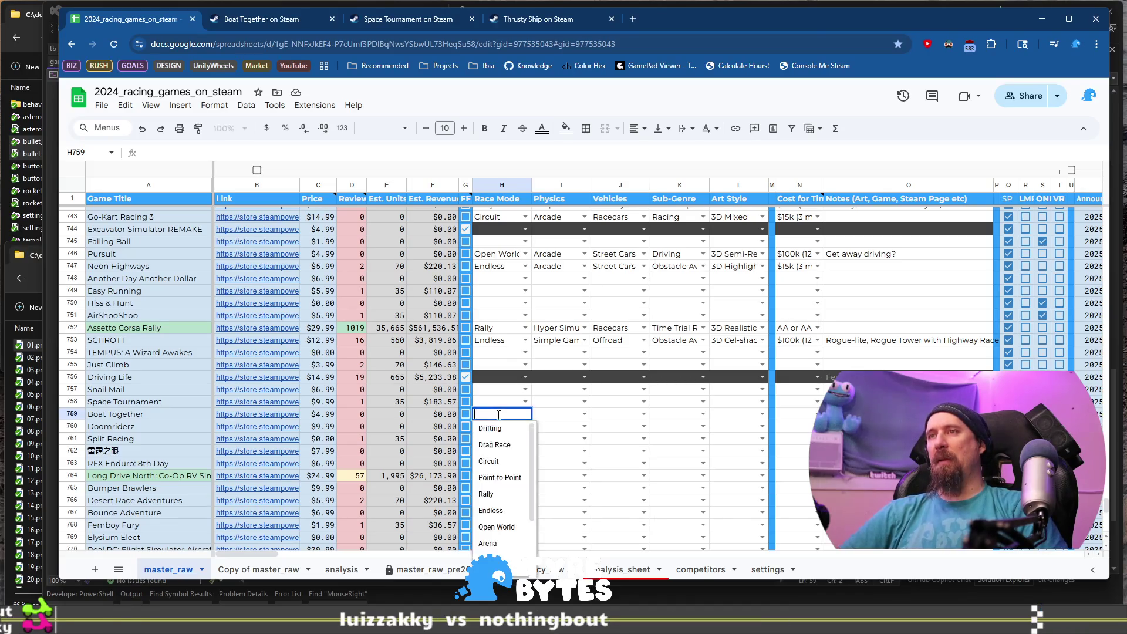
key(Down)
key(Down)
key(Down)
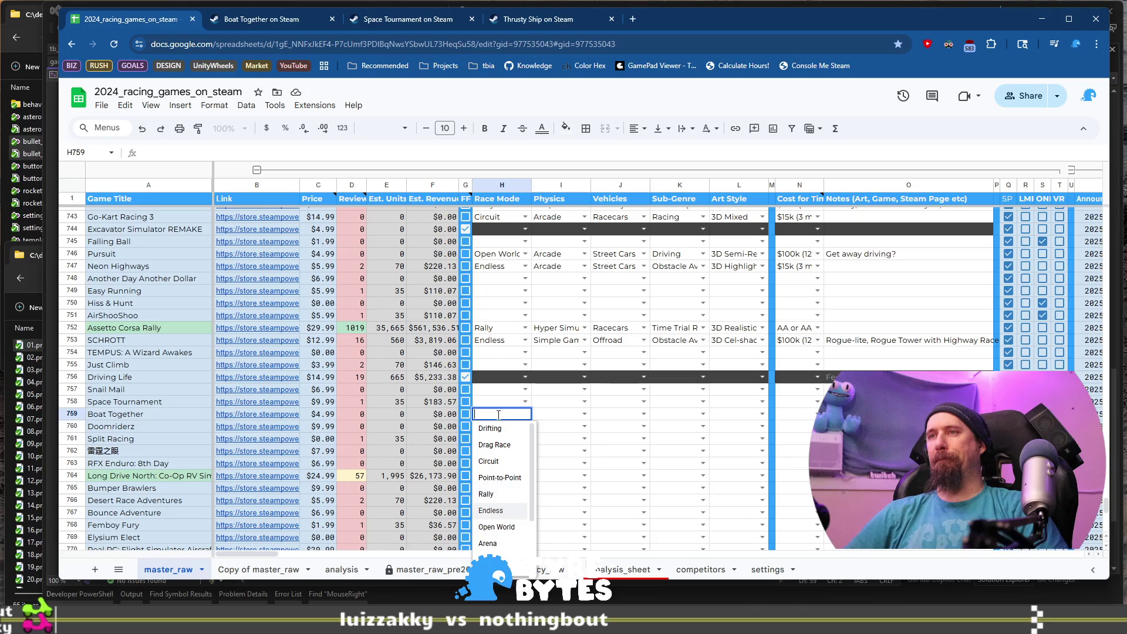
key(Down)
key(Down)
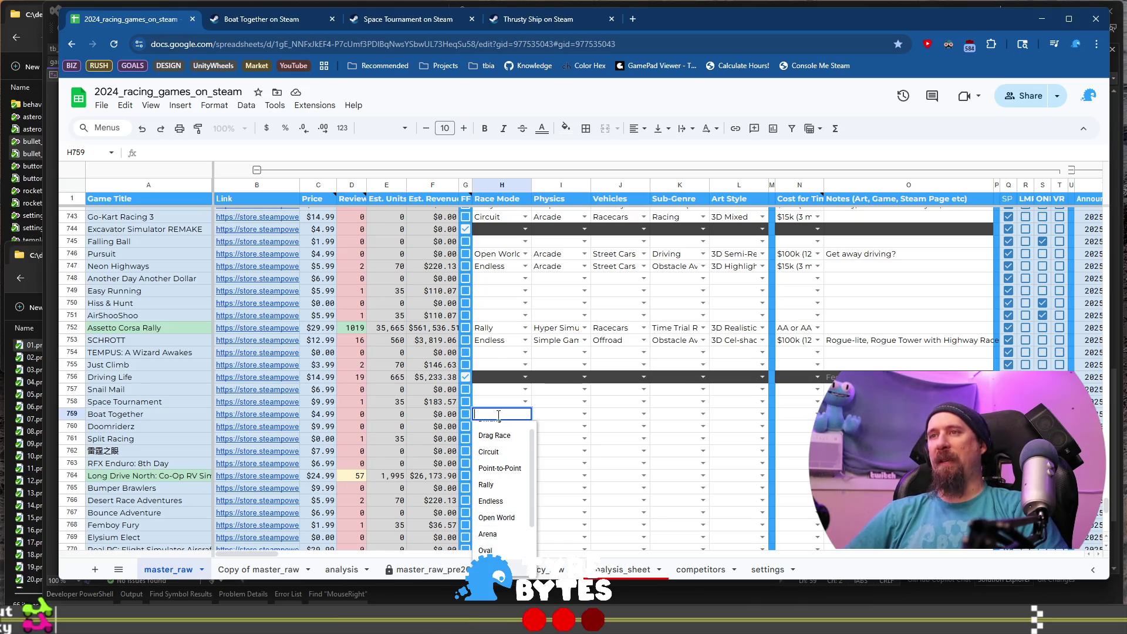
key(Down)
key(Up)
key(Up)
key(Up)
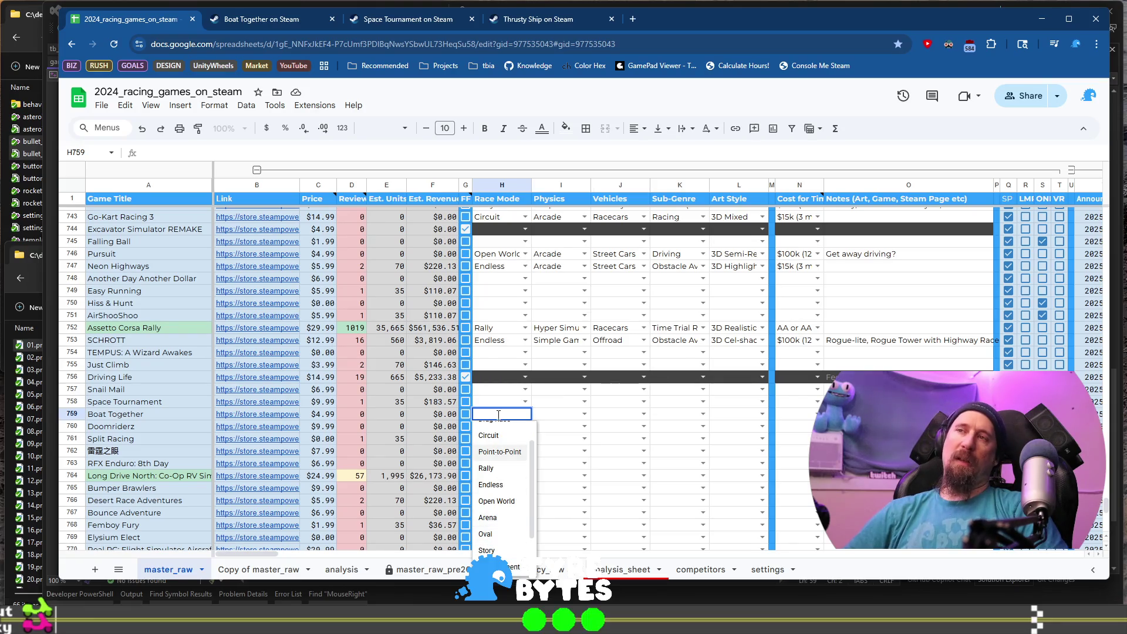
key(Up)
key(Up)
key(Up)
key(Down)
key(Down)
key(Down)
key(Down)
key(Up)
key(Up)
key(Up)
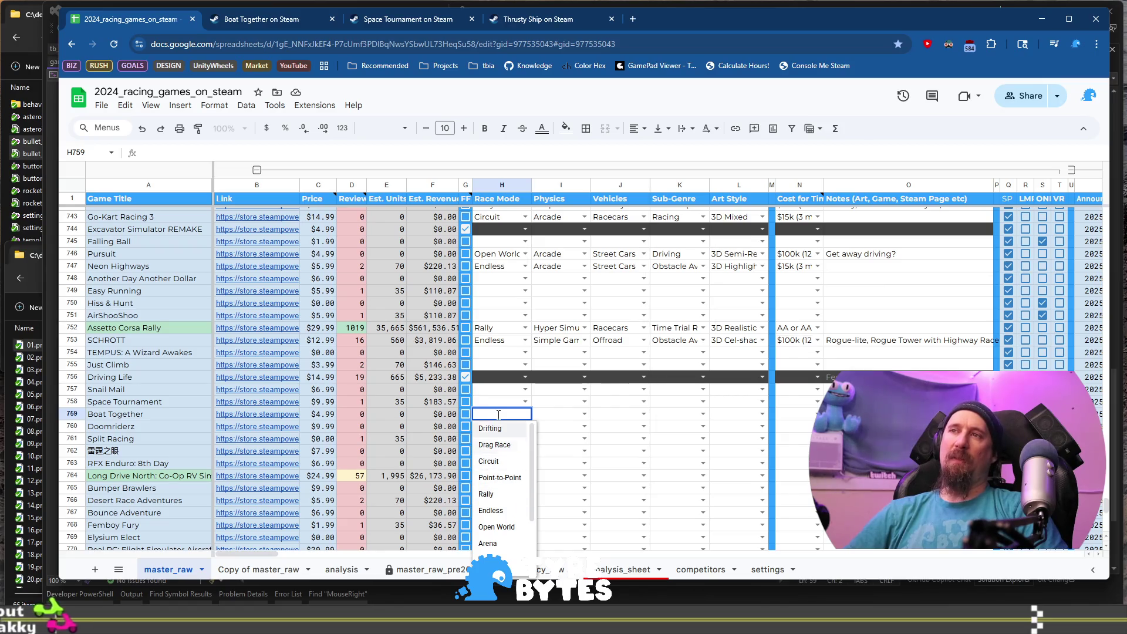
key(Up)
key(Down)
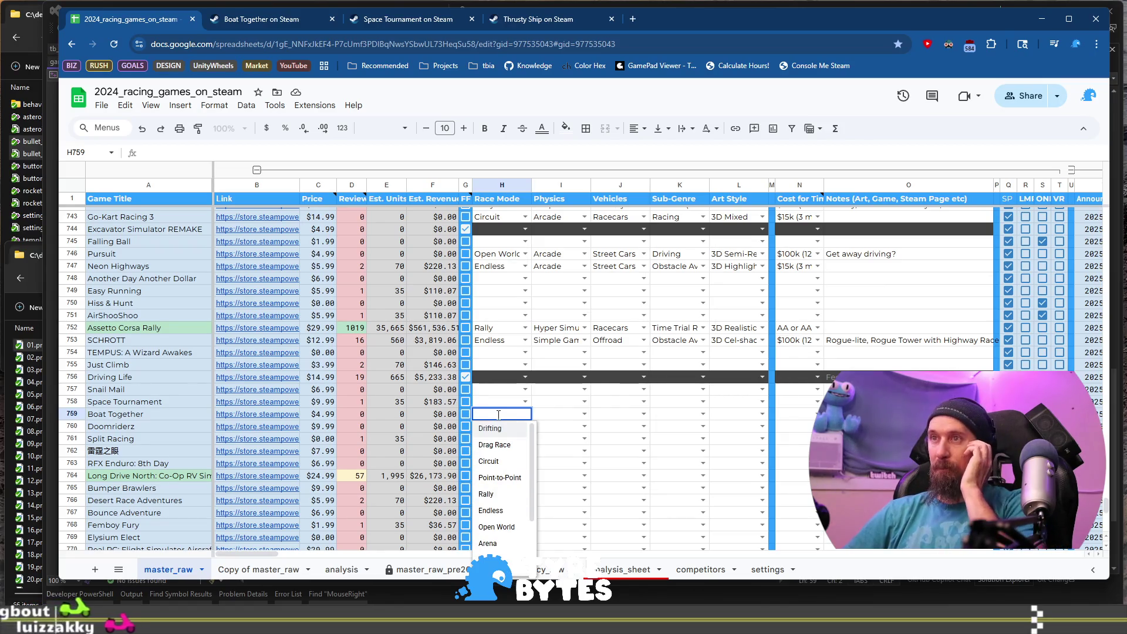
key(Down)
key(Down)
key(Down)
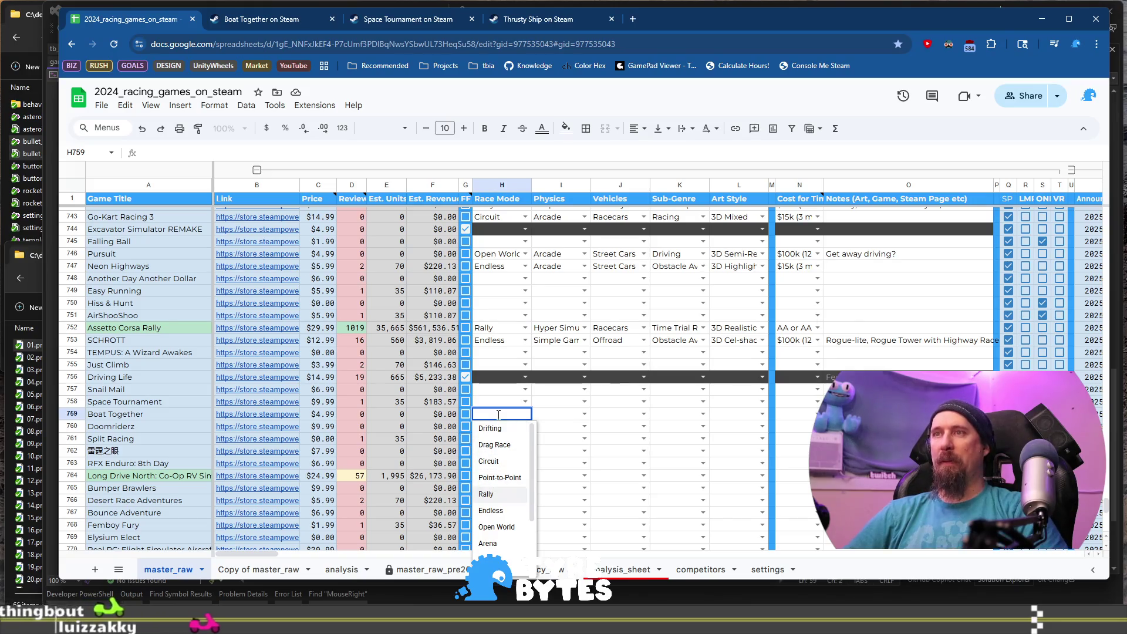
key(Up)
key(Tab)
Set Boat Together's Physics to Simple Gamey and Vehicles to Sailing / Boats.
key(Return)
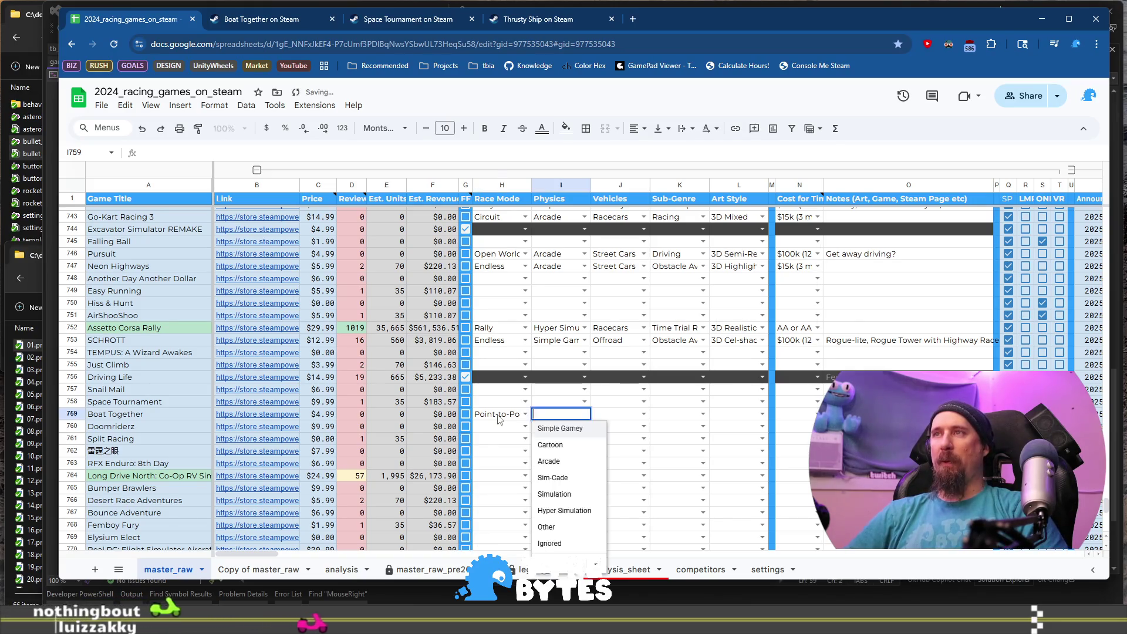
key(Down)
key(Down)
key(Up)
key(Up)
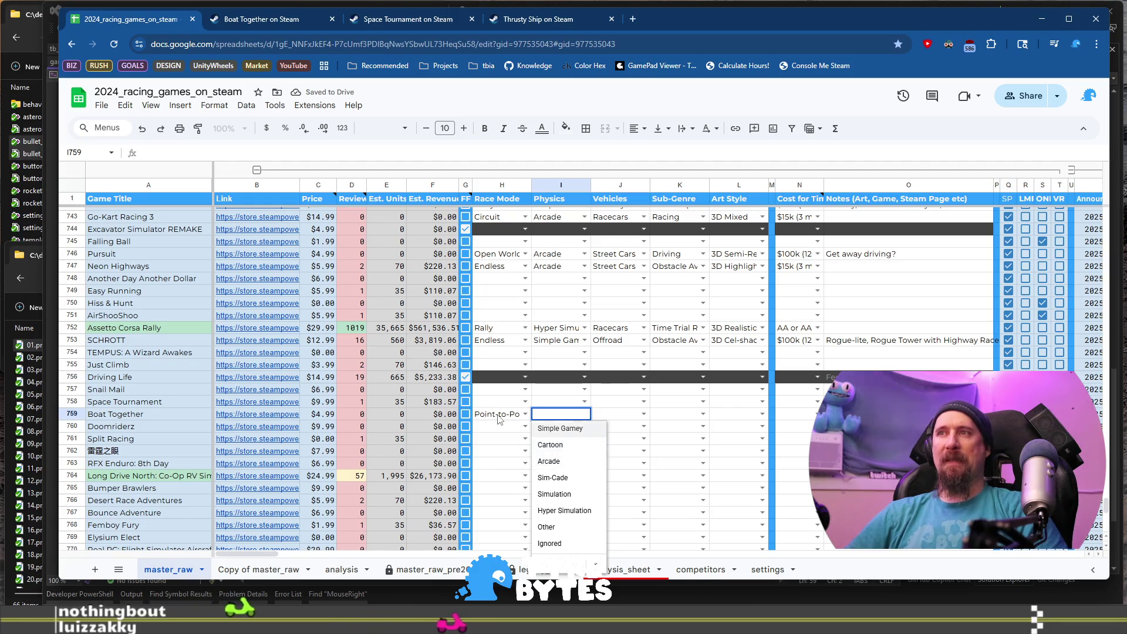
key(Tab)
key(Return)
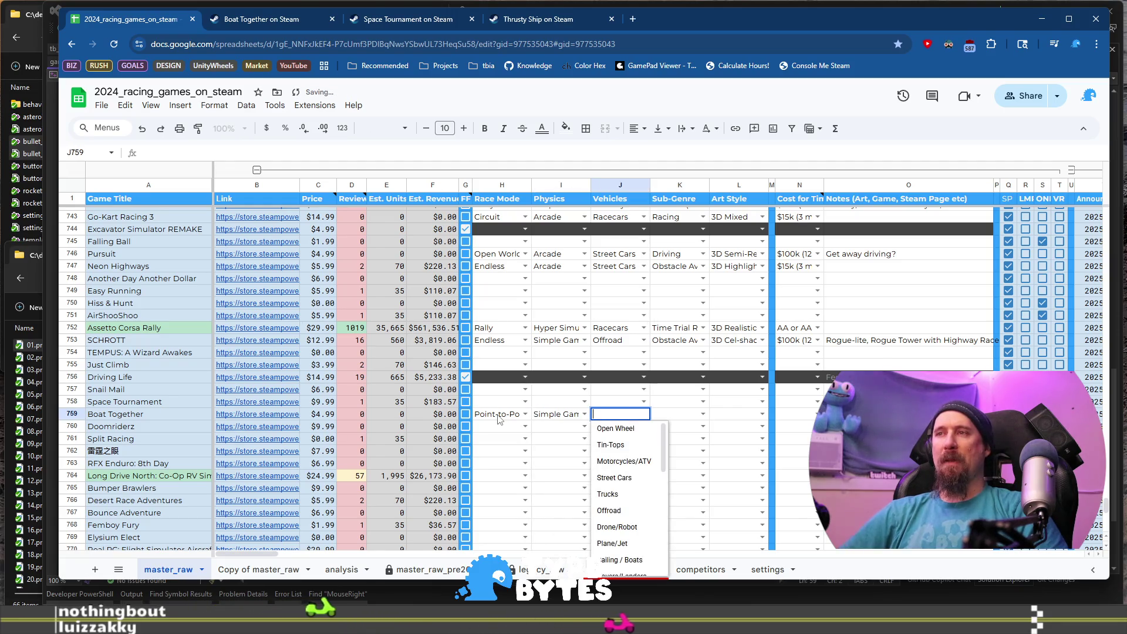
text(Boa)
key(BackSpace)
key(BackSpace)
key(BackSpace)
text(B)
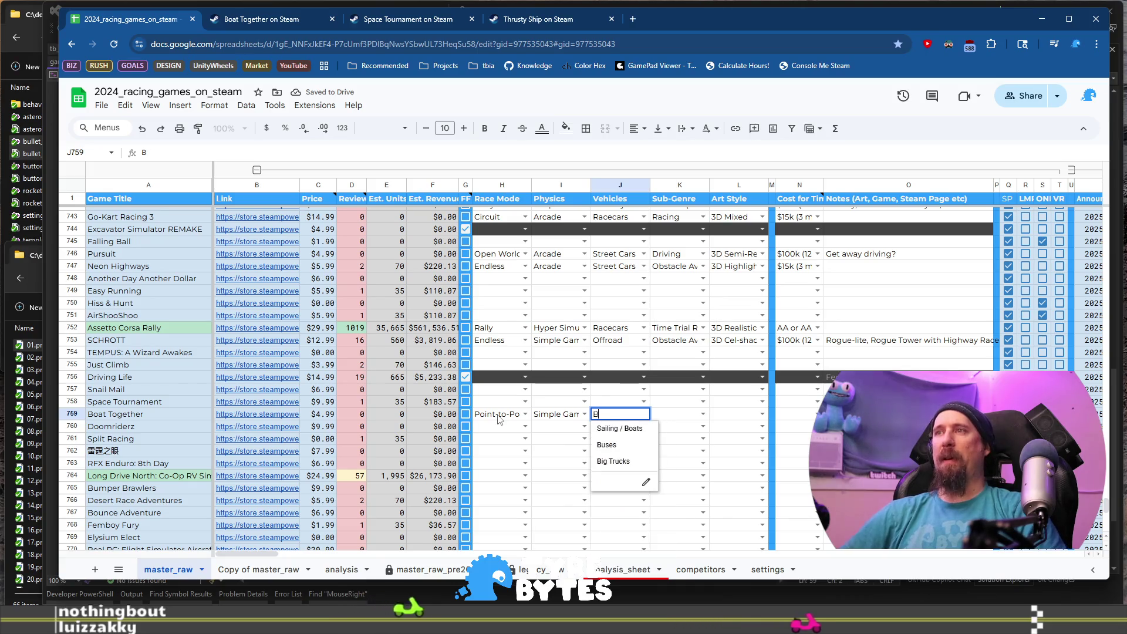
key(Tab)
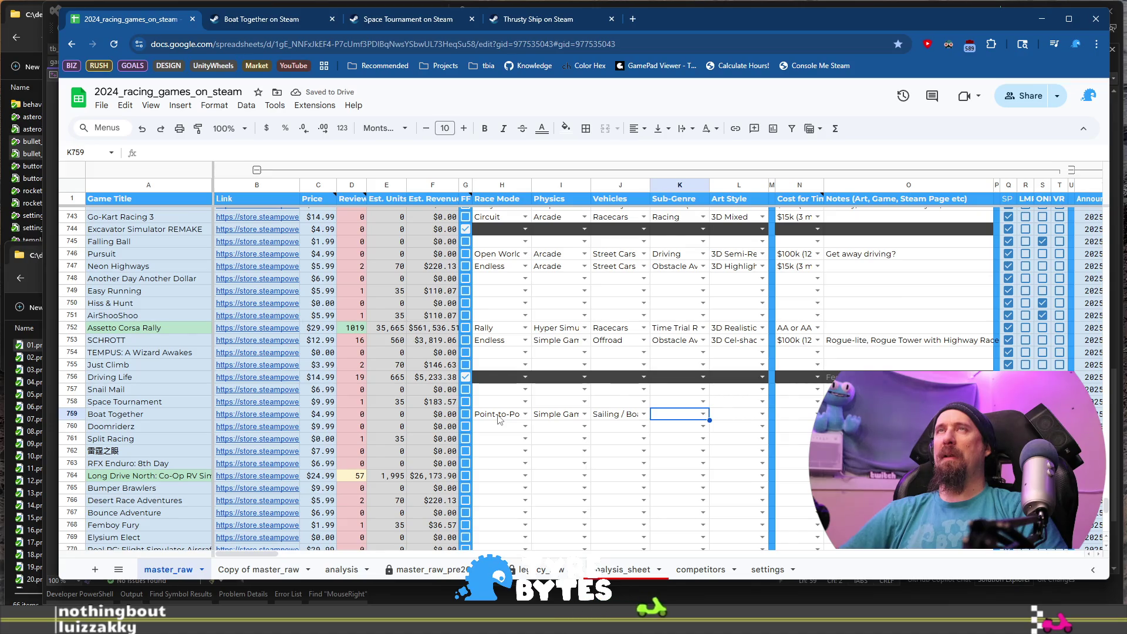
Set Boat Together's Sub-Genre to Obstacle Avoidance.
key(Return)
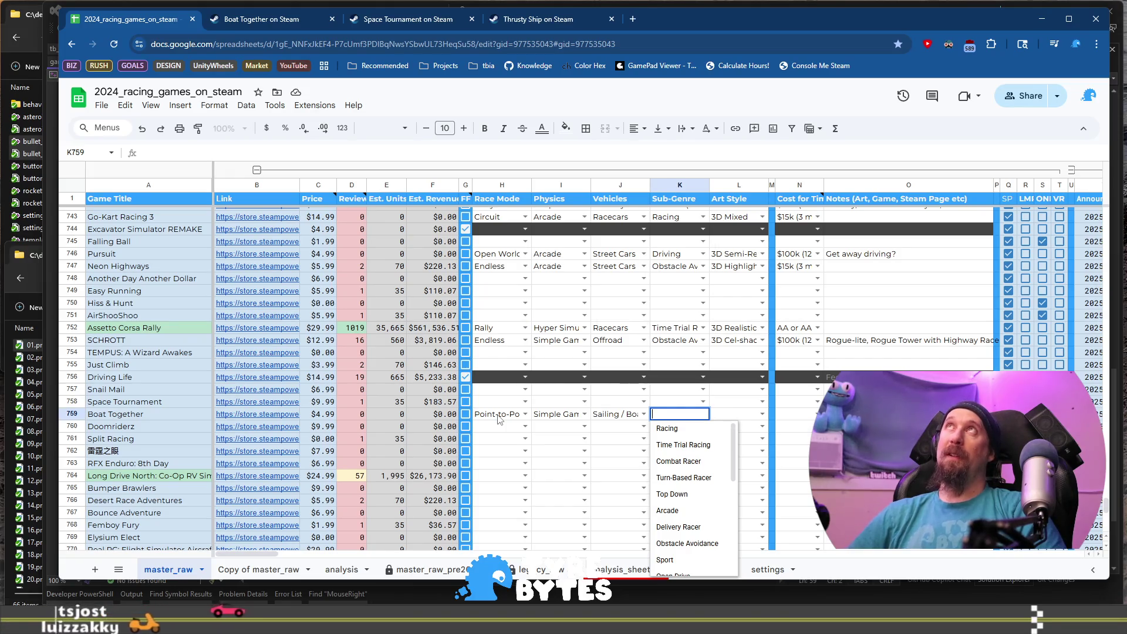
key(Escape)
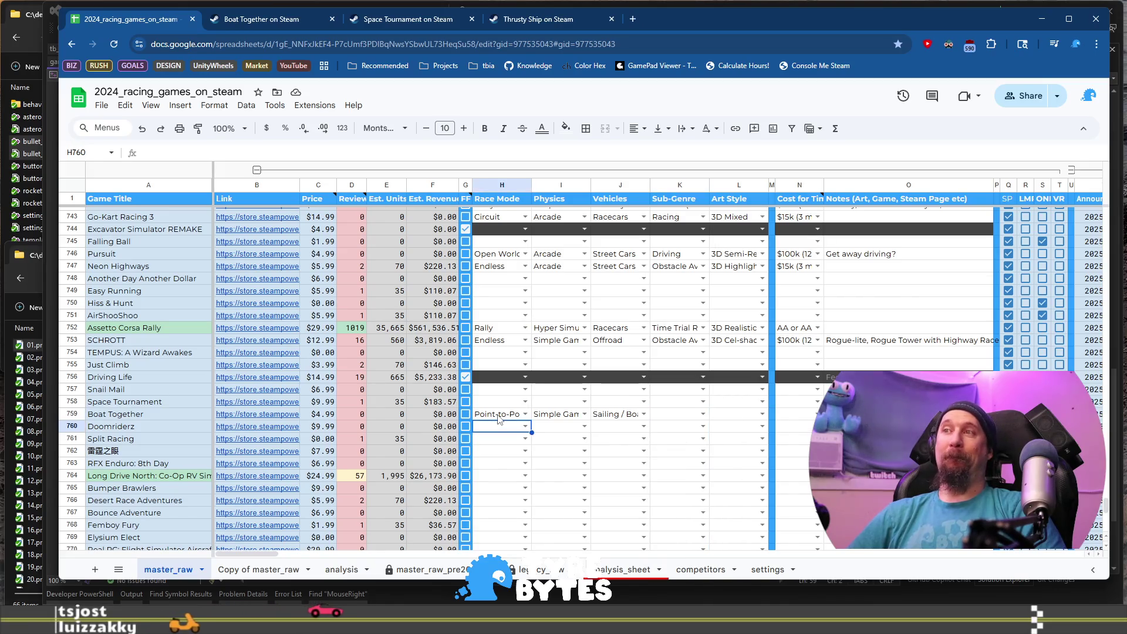
key(Left)
key(Left)
key(Right)
key(Right)
key(Return)
key(Down)
key(Down)
key(Down)
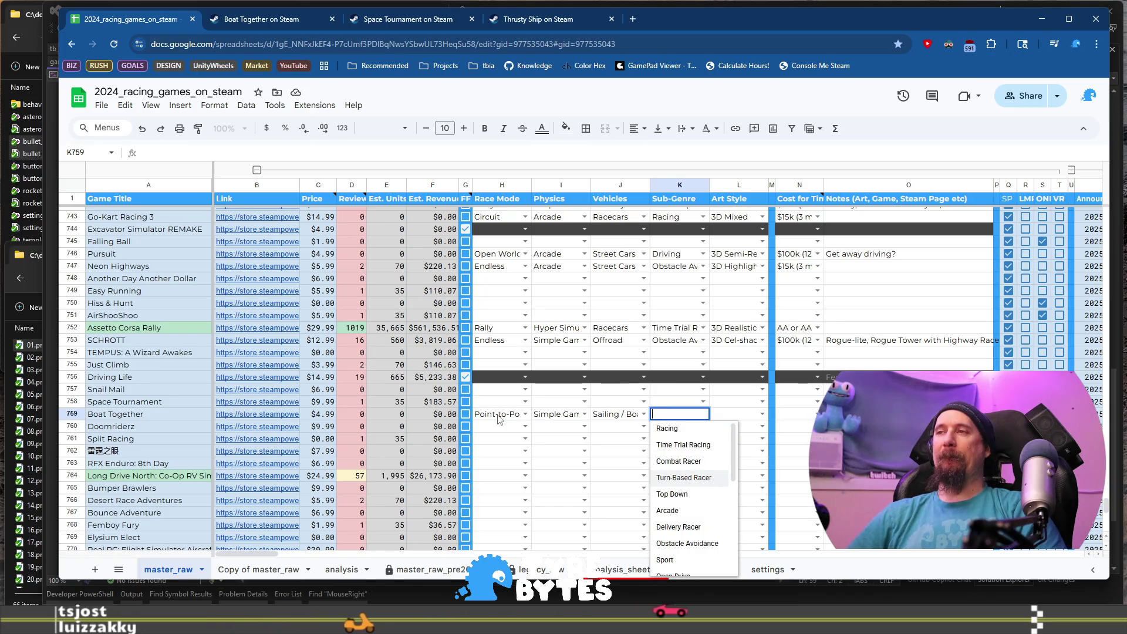
key(Down)
key(Down)
key(Down)
key(Tab)
key(Return)
key(Down)
key(Down)
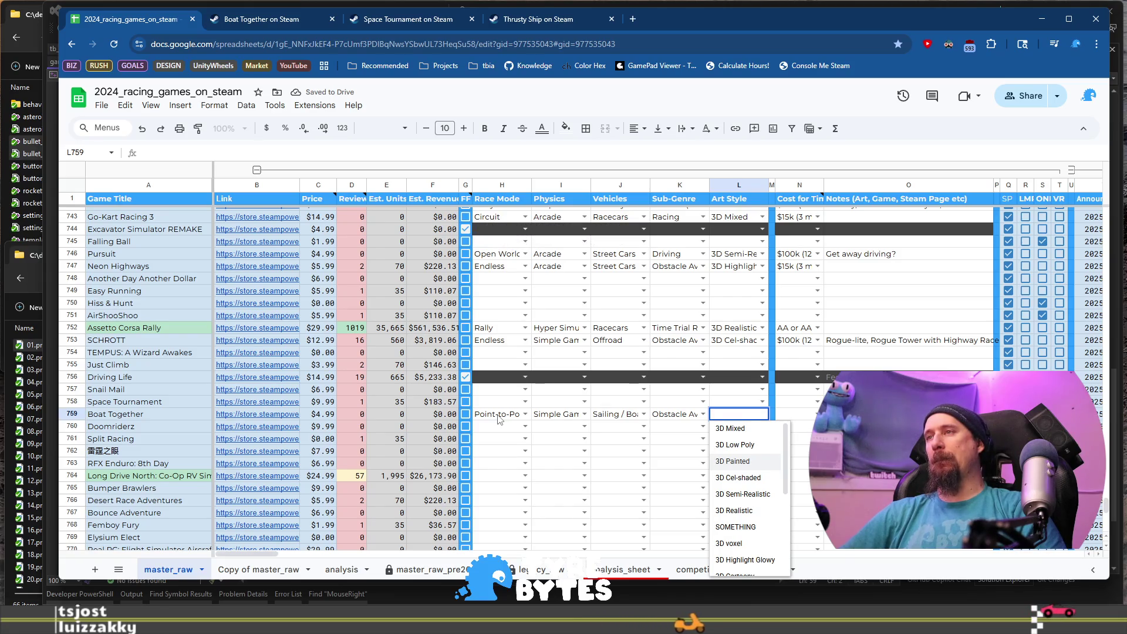
key(ctrl+Tab)
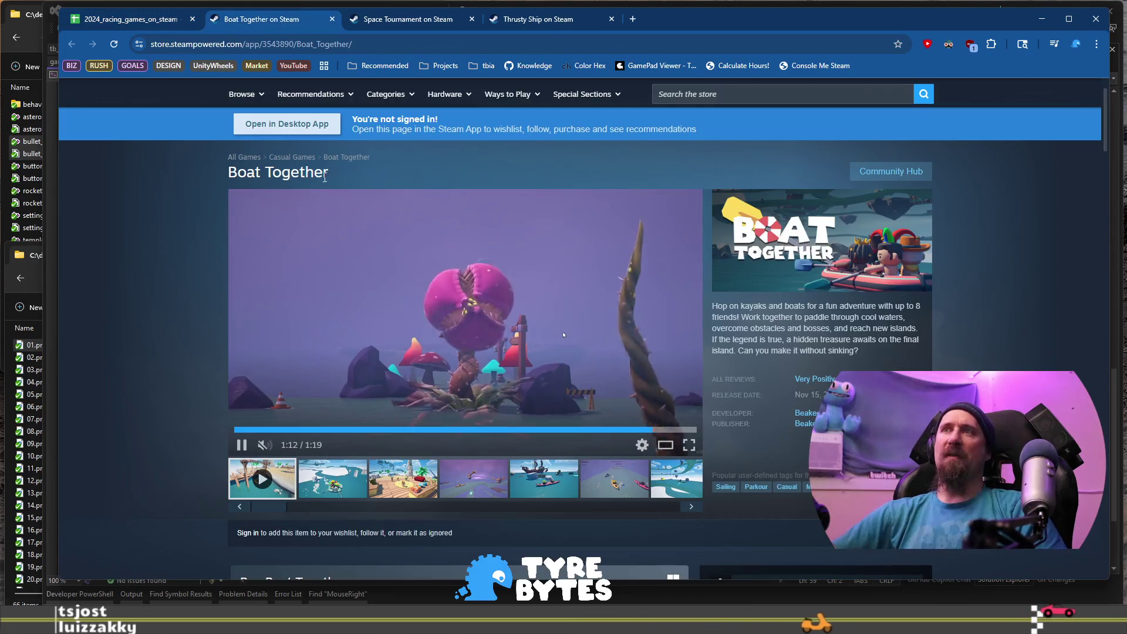
Click through Boat Together's screenshots, from the kayak race to the purple plant image.
click(472, 479)
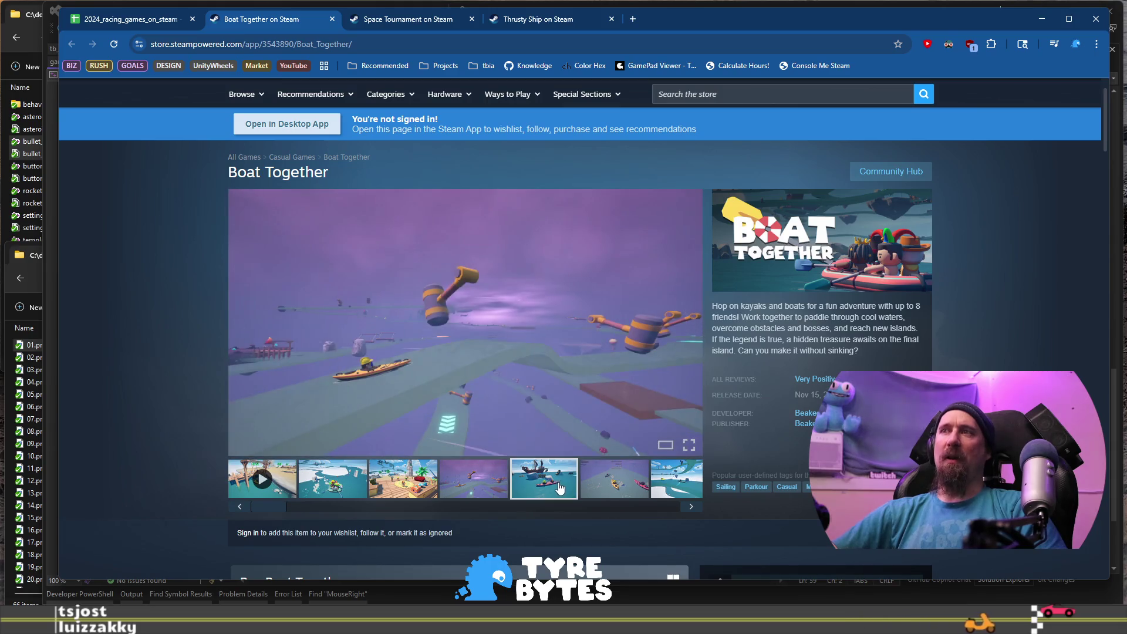
click(557, 487)
click(626, 485)
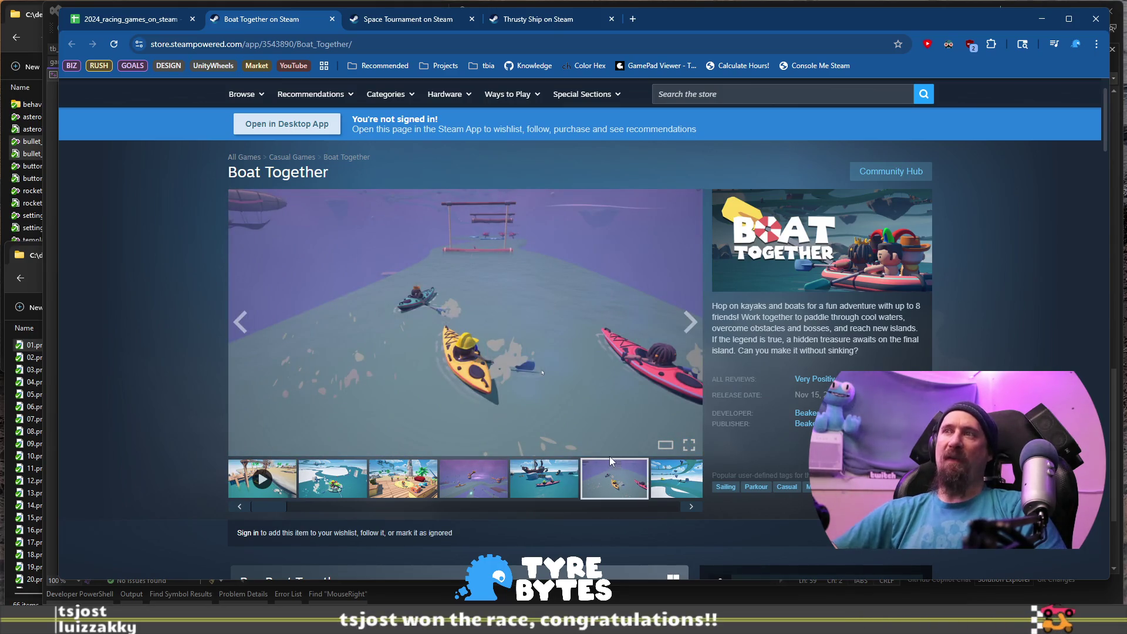
click(693, 508)
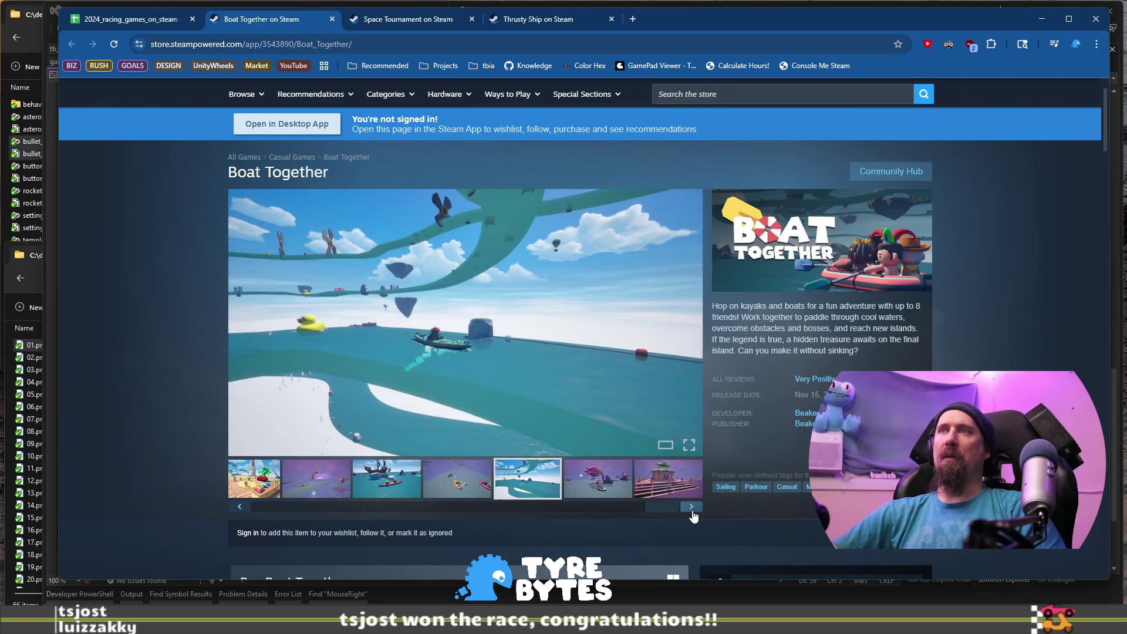
click(691, 508)
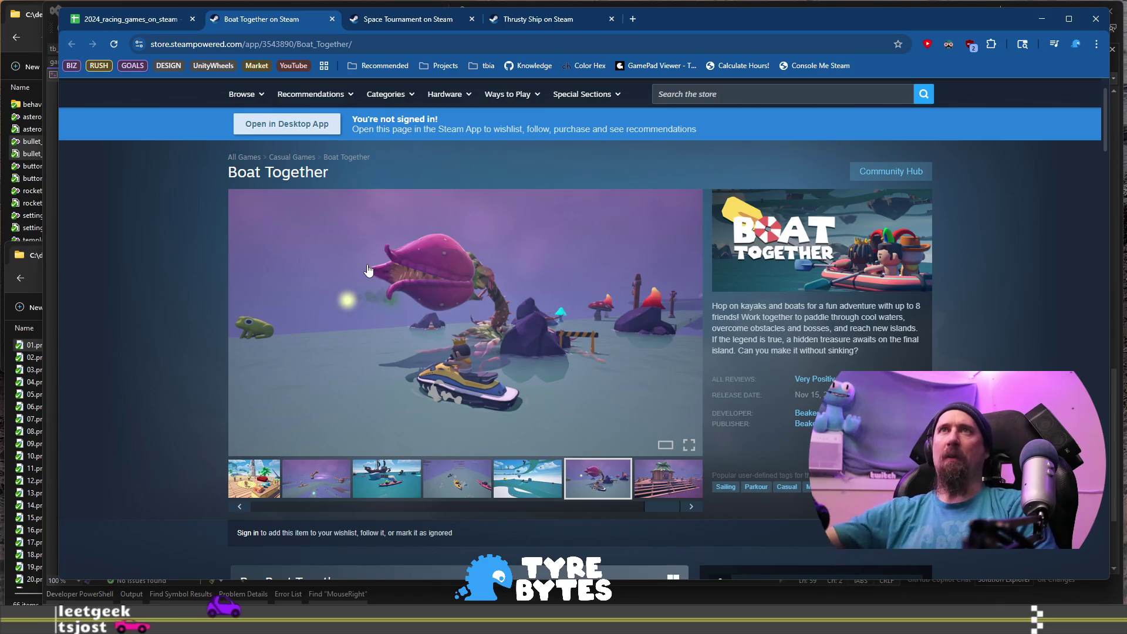
click(132, 24)
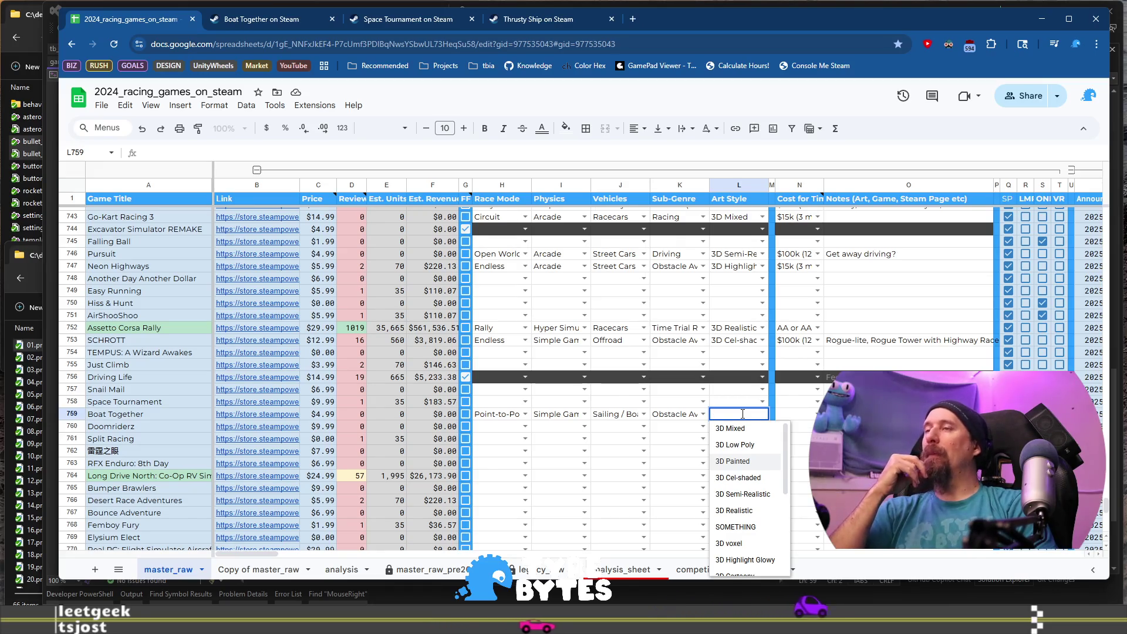
Set Boat Together's Art Style to 3D Stylistic.
scroll(752, 444, down, 3)
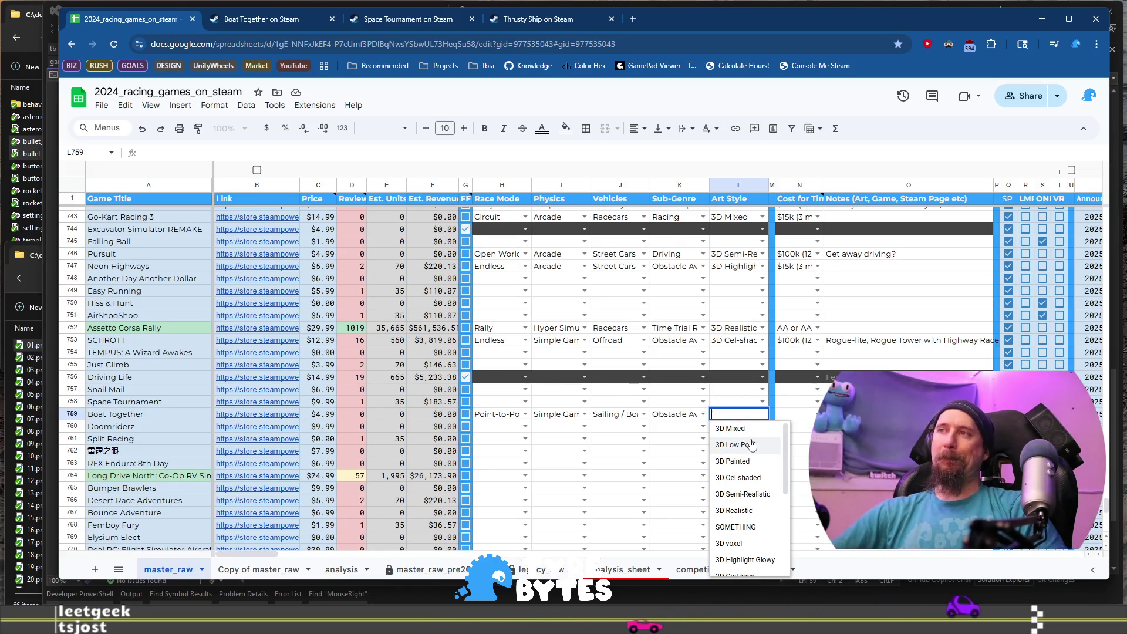
scroll(753, 446, up, 1)
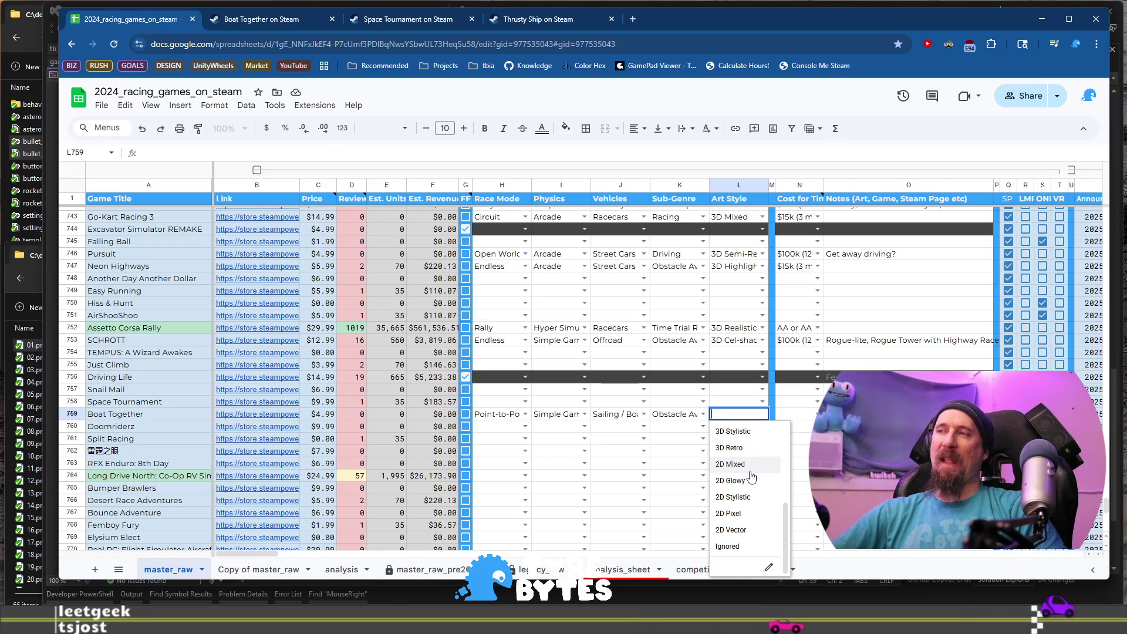
scroll(755, 464, down, 2)
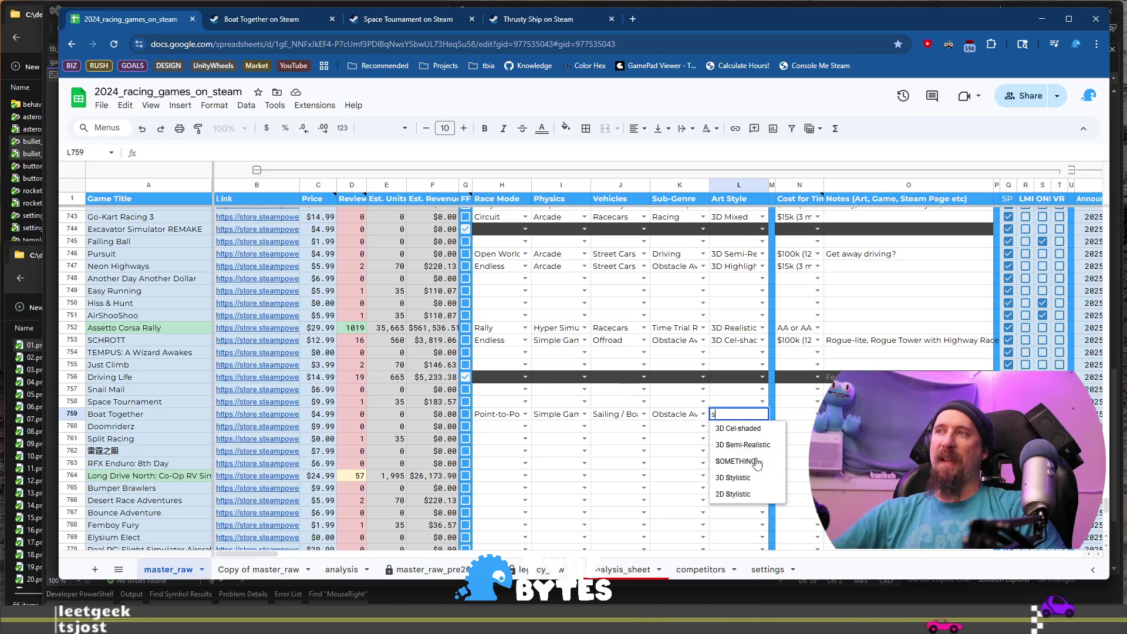
click(748, 478)
Give Boat Together a $30k (6 month) cost estimate in N759, then go to Doomriderz in A760.
click(815, 413)
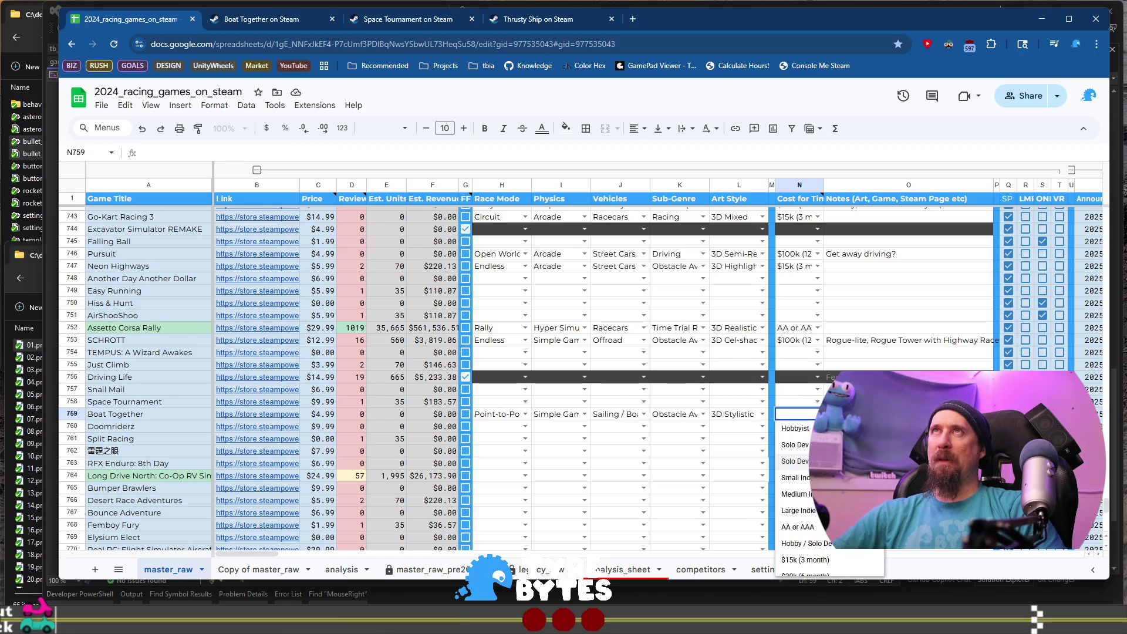
scroll(798, 463, down, 2)
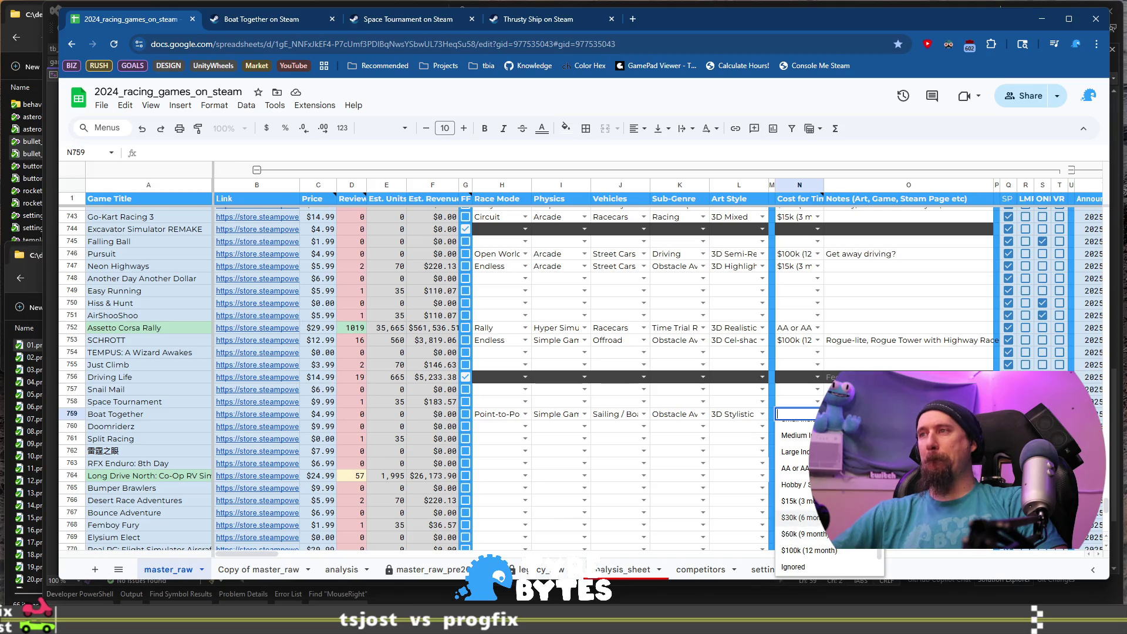
key(Return)
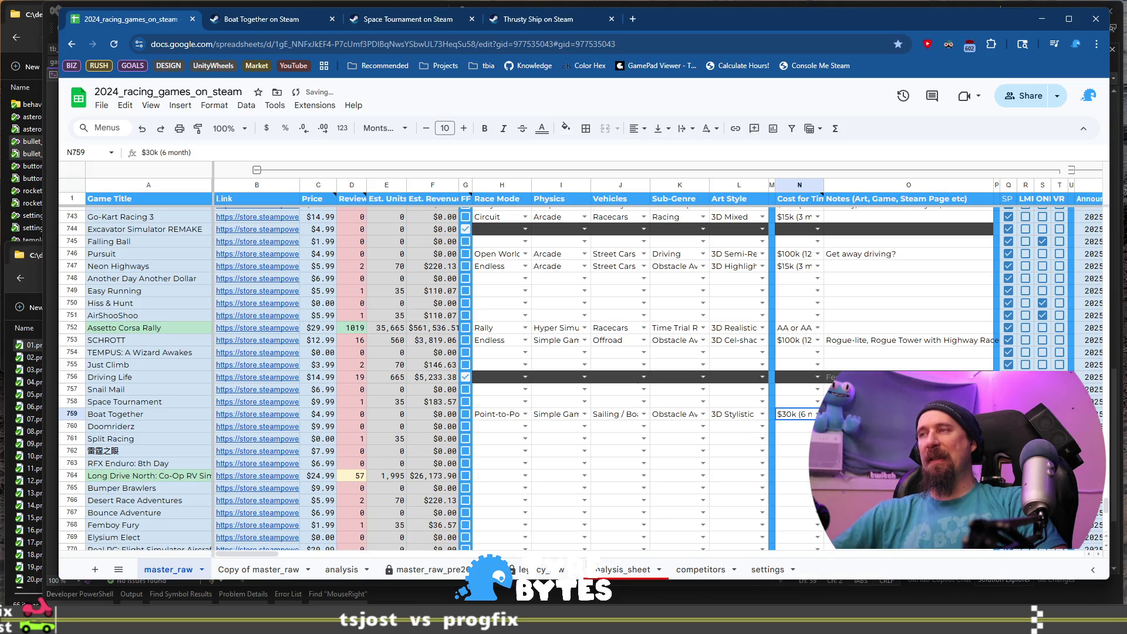
click(908, 413)
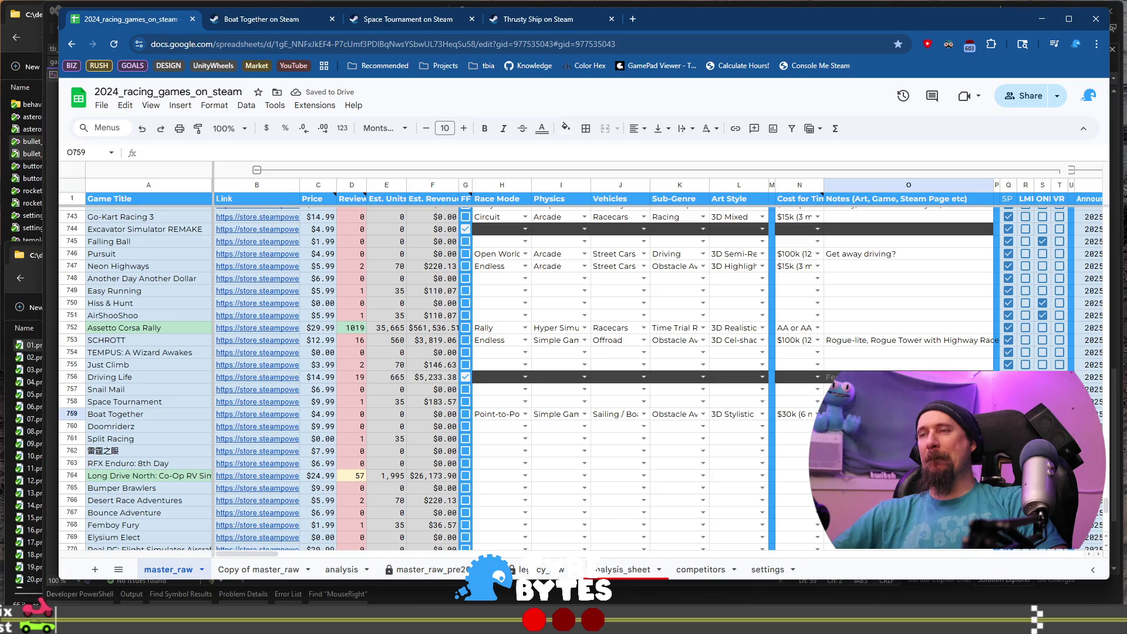
click(164, 428)
Open the Doomriderz Steam page from the link preview and click through its screenshots.
mouse_move(247, 428)
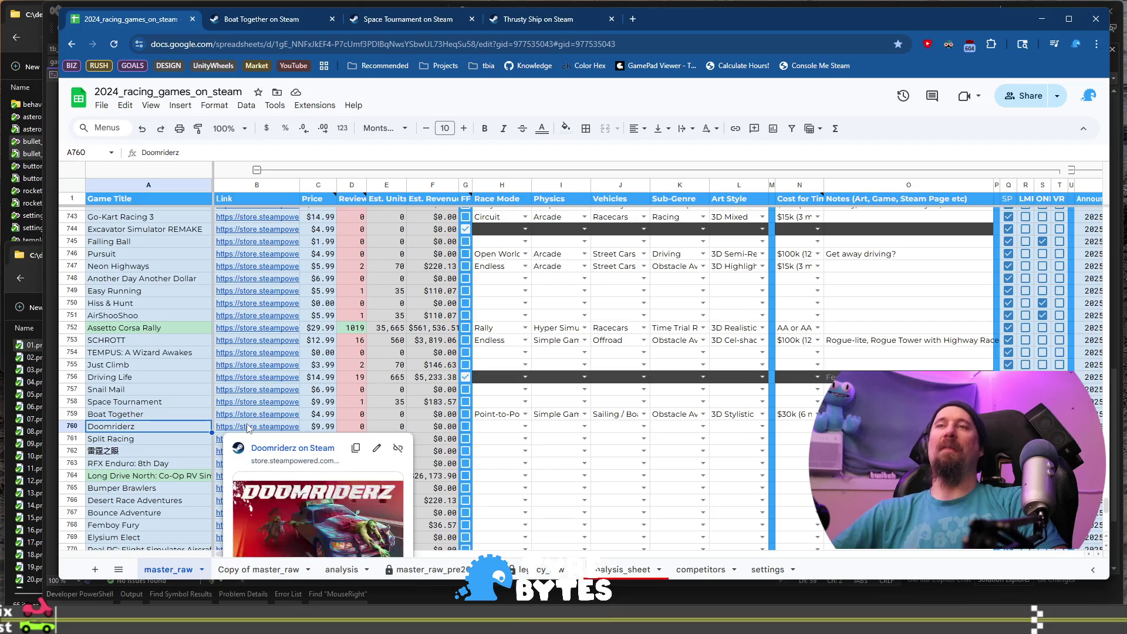
click(303, 449)
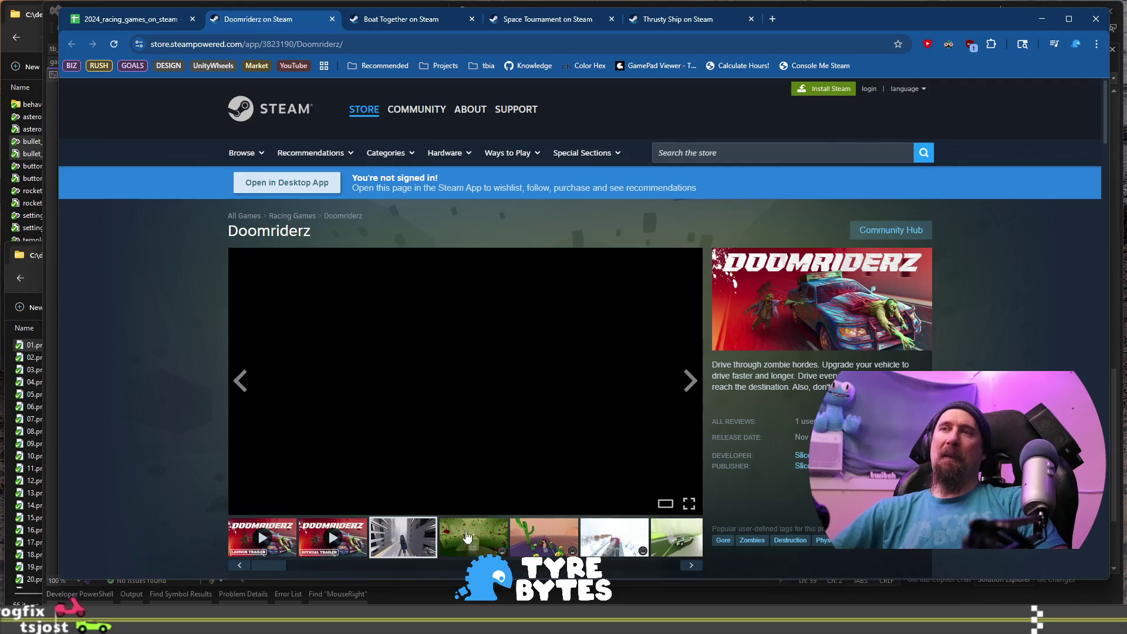
click(490, 546)
click(543, 537)
scroll(598, 509, down, 2)
click(614, 418)
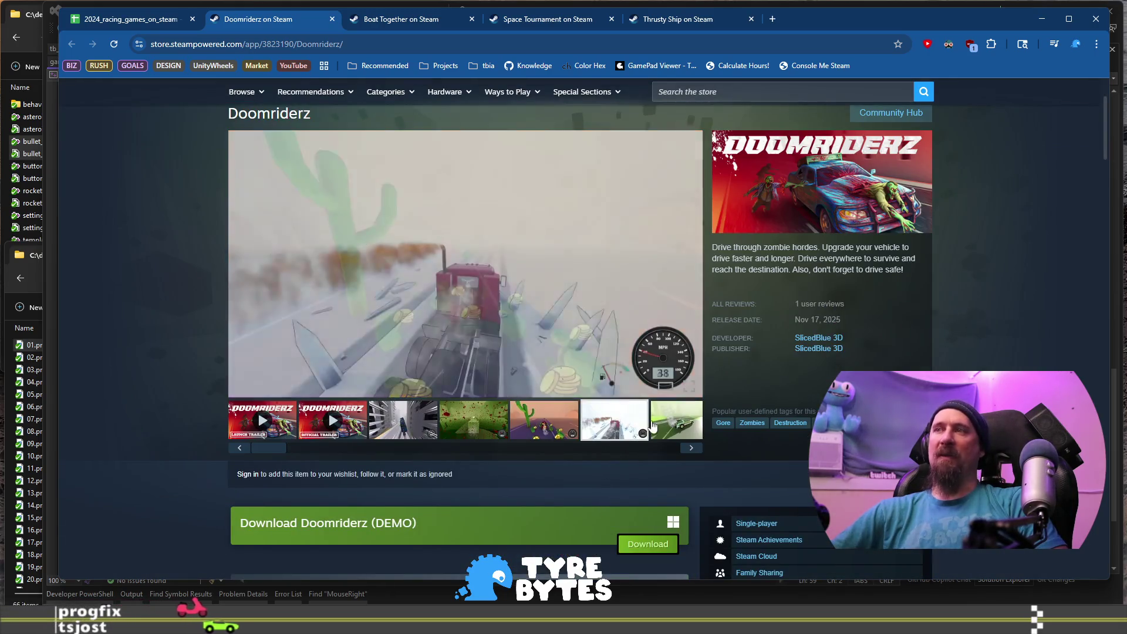
click(676, 421)
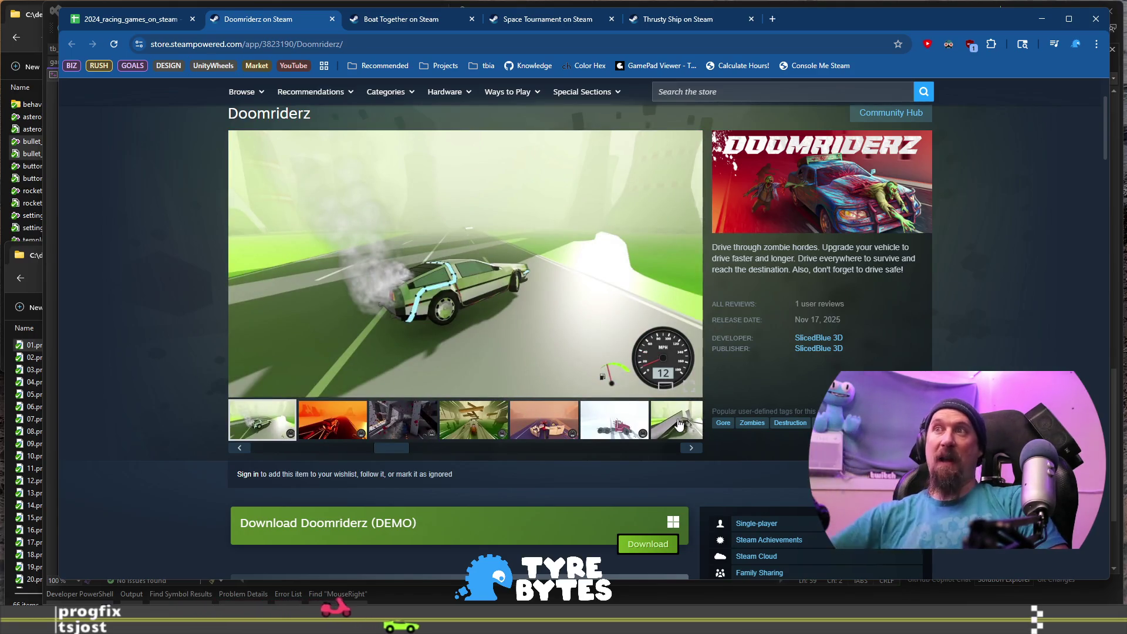
click(691, 447)
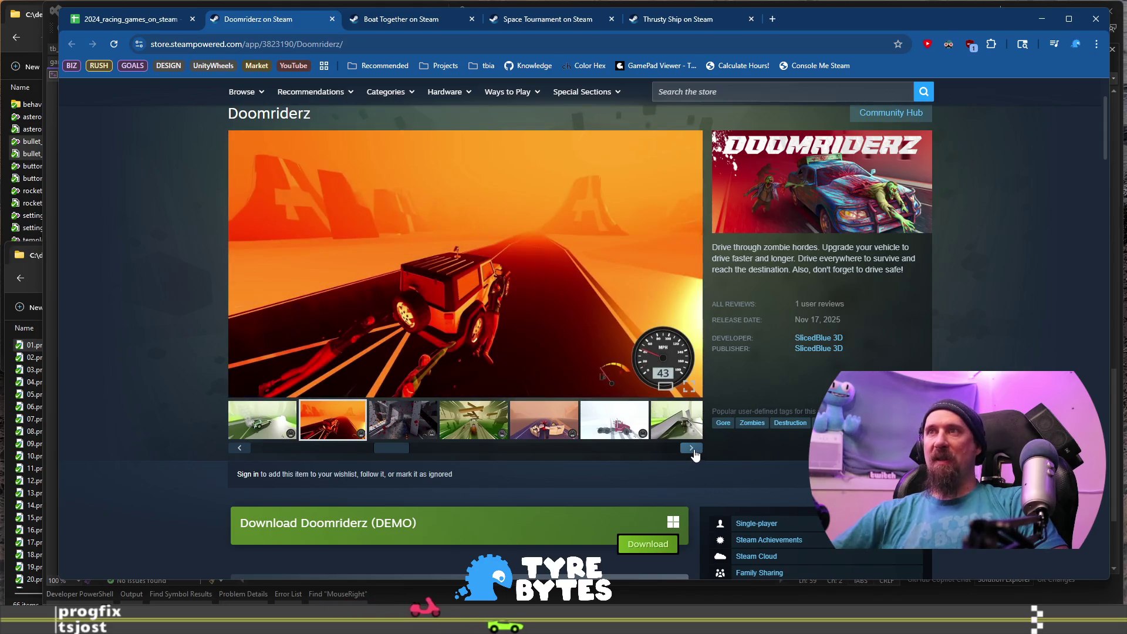
click(691, 448)
click(691, 448)
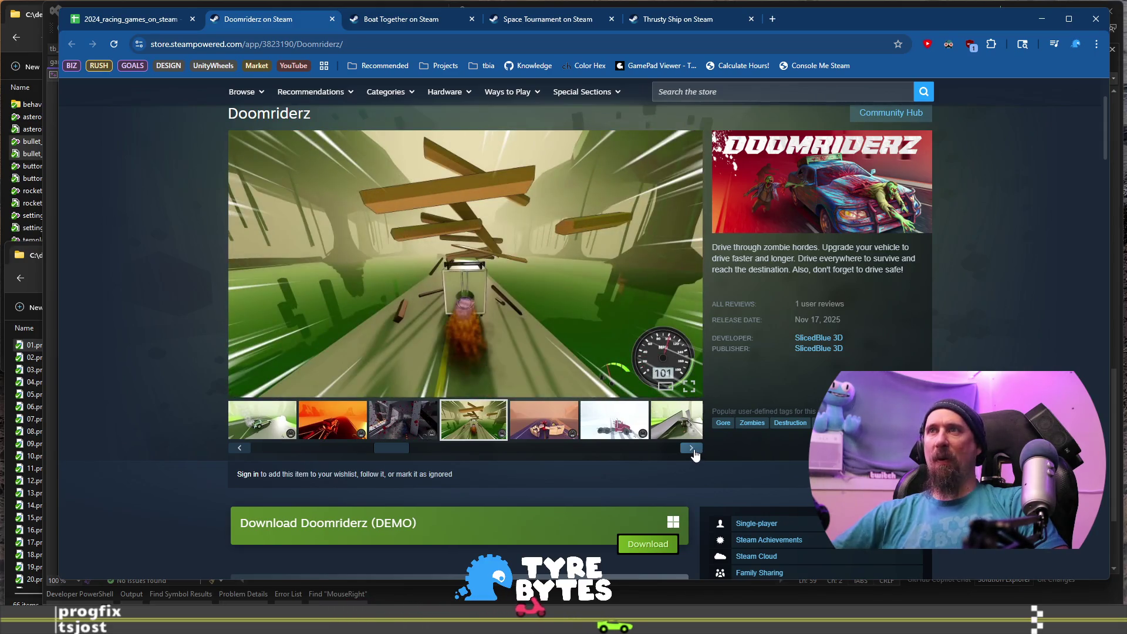
click(691, 447)
click(691, 447)
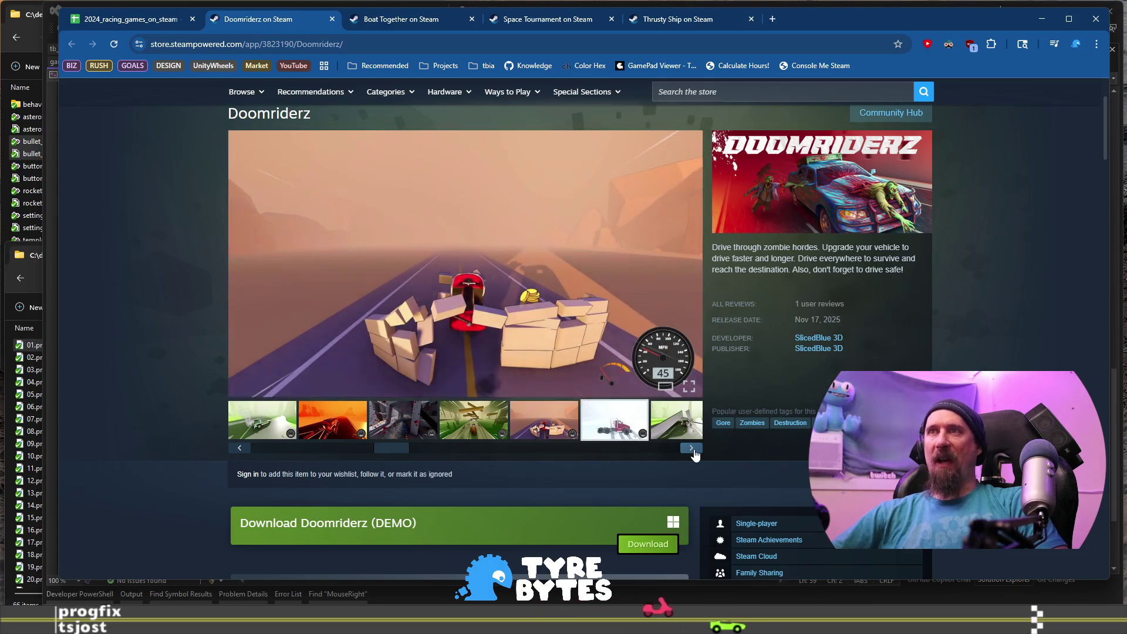
click(691, 448)
click(692, 449)
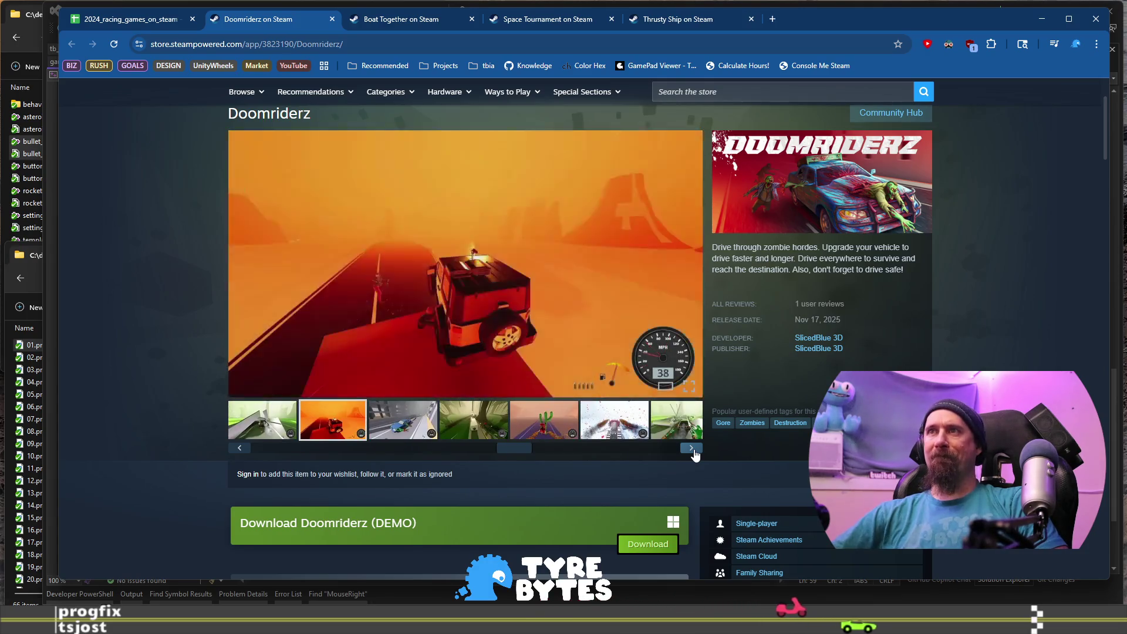
click(692, 449)
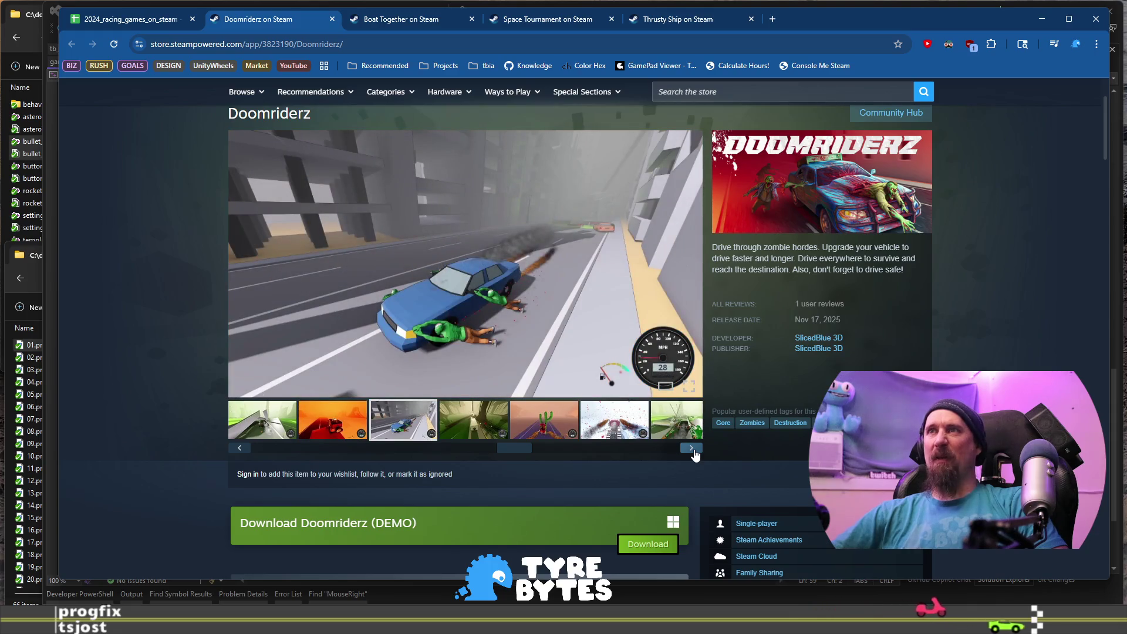
click(692, 449)
Watch the Doomriderz launch trailer, skipping ahead, then return to the spreadsheet.
click(263, 420)
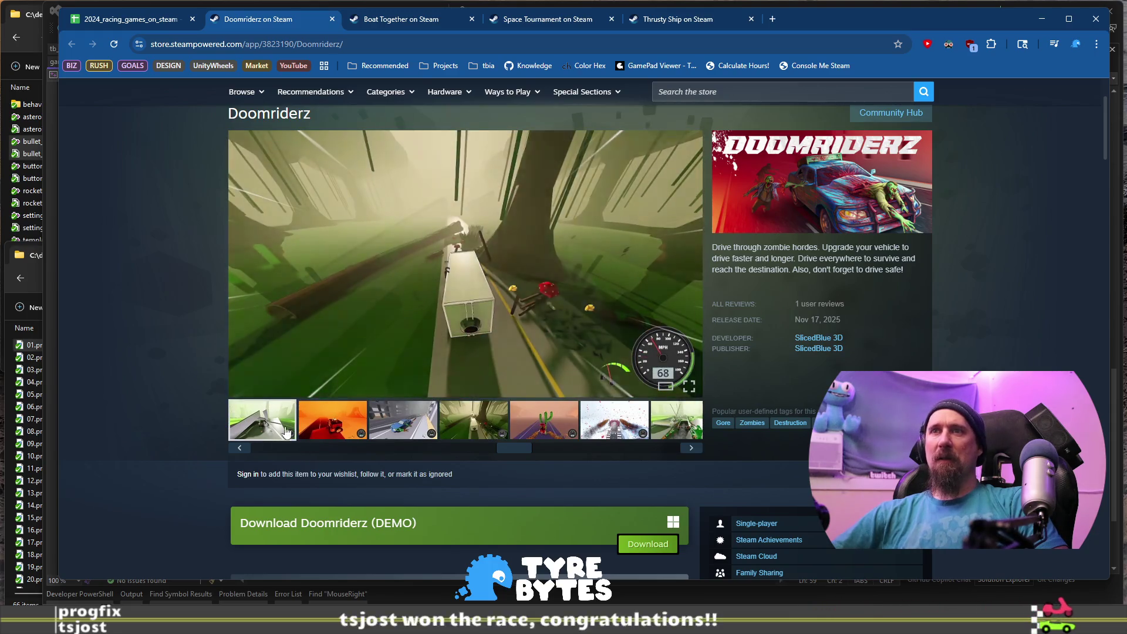
mouse_move(514, 447)
mouse_down()
mouse_move(671, 448)
mouse_move(164, 450)
mouse_up()
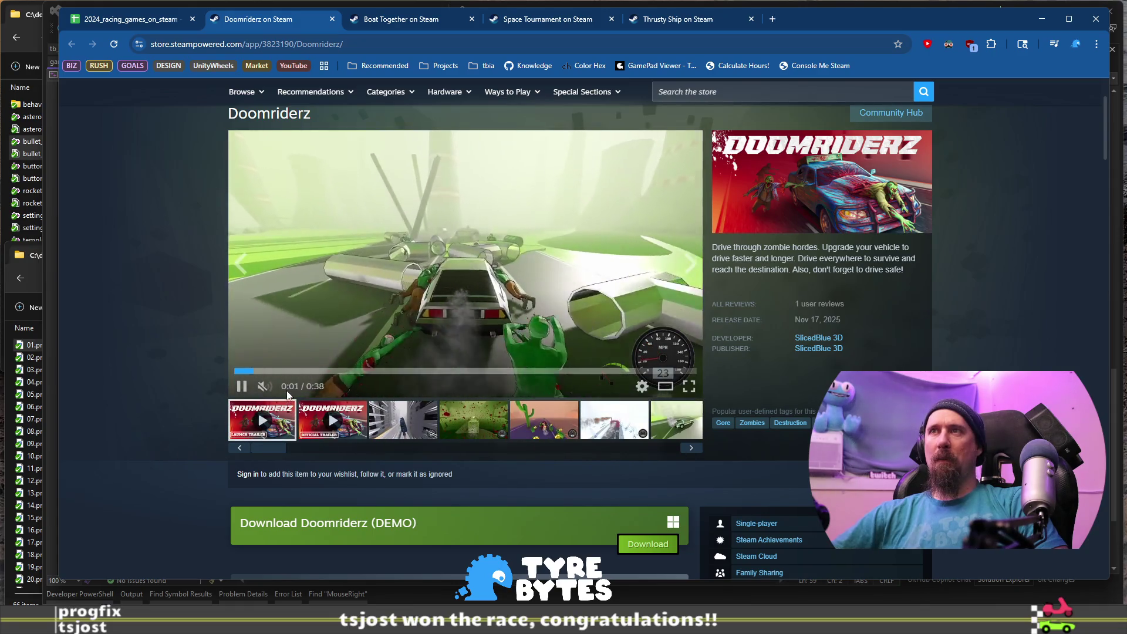
click(320, 371)
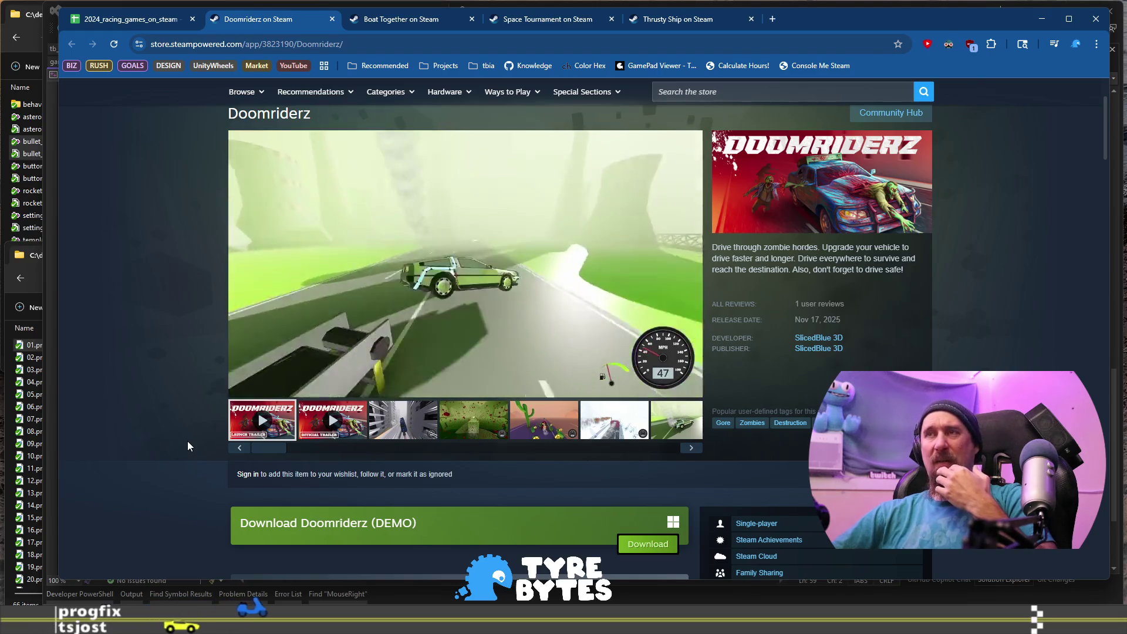
mouse_move(429, 266)
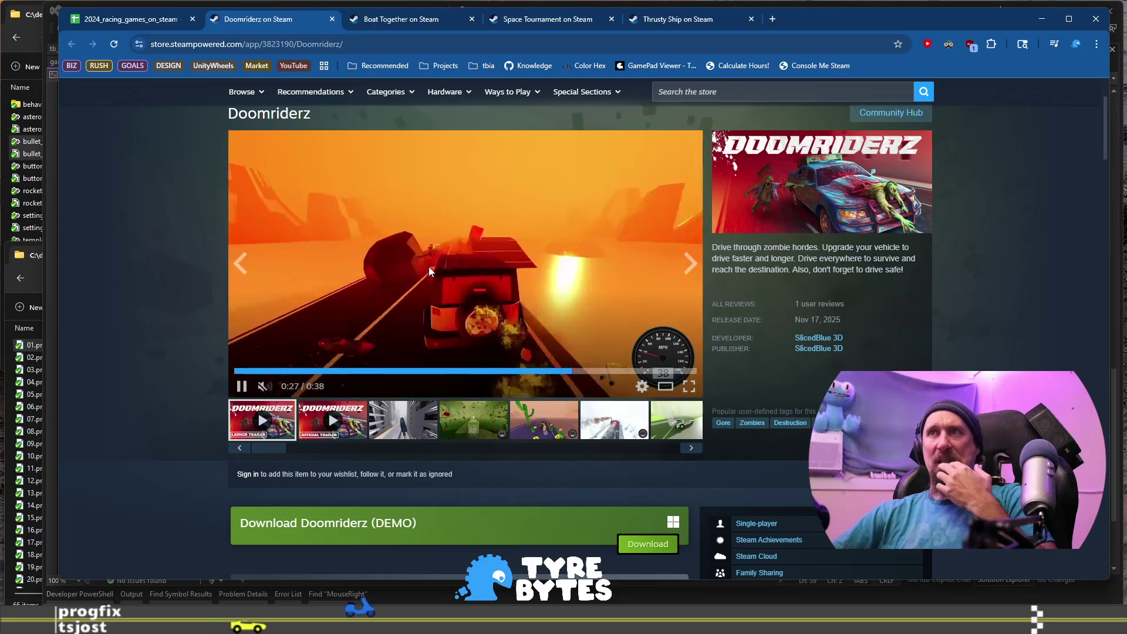
click(132, 19)
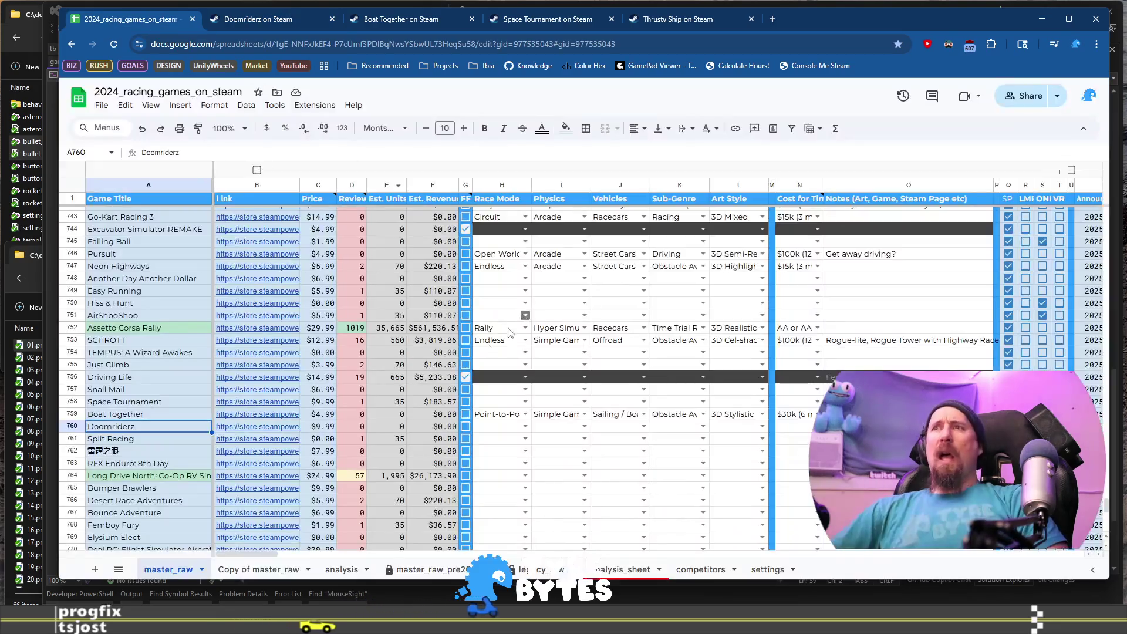
Fill Doomriderz's H760:L760 with Point-to-Point, Simple Gamey, Street Cars, Obstacle Avoidance, 3D Low Poly.
click(500, 429)
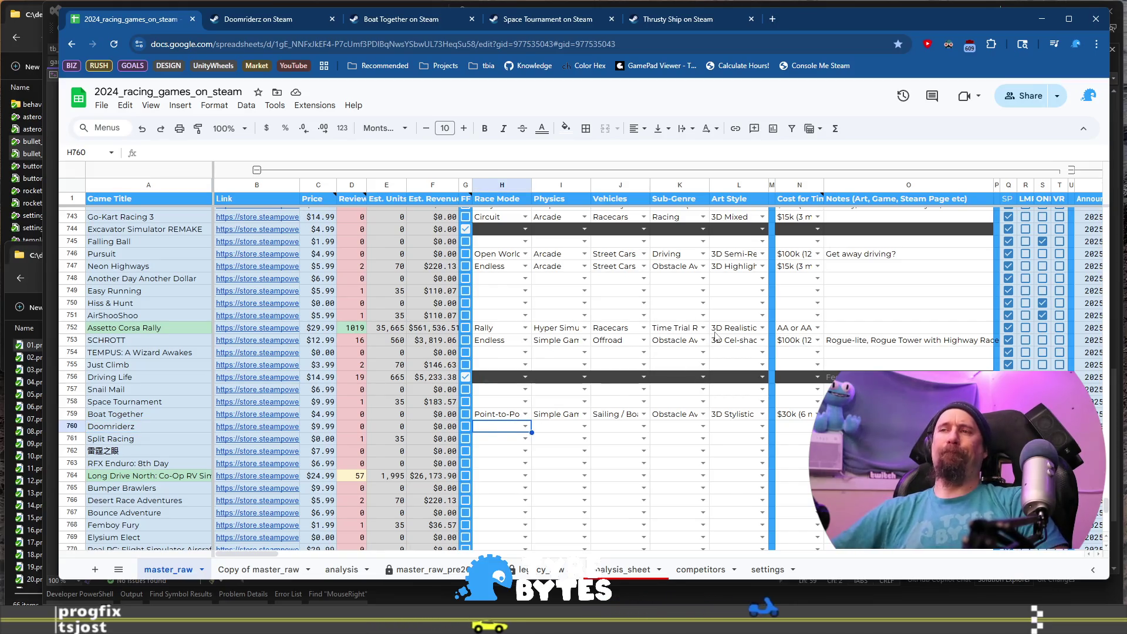
text(po)
key(Tab)
text(s)
key(Tab)
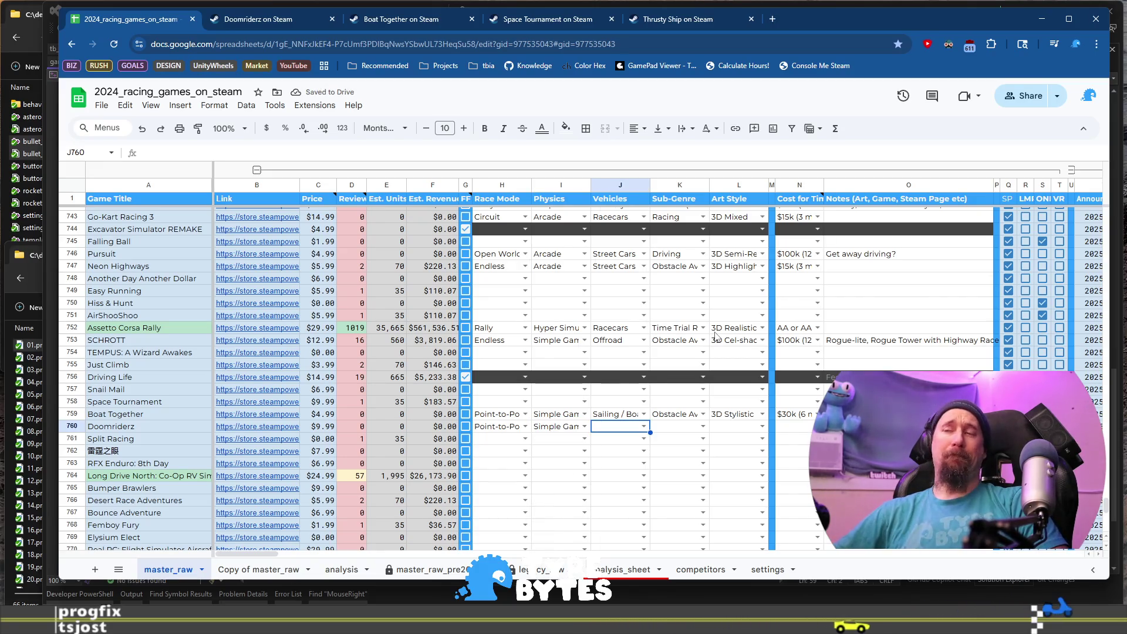
text(st)
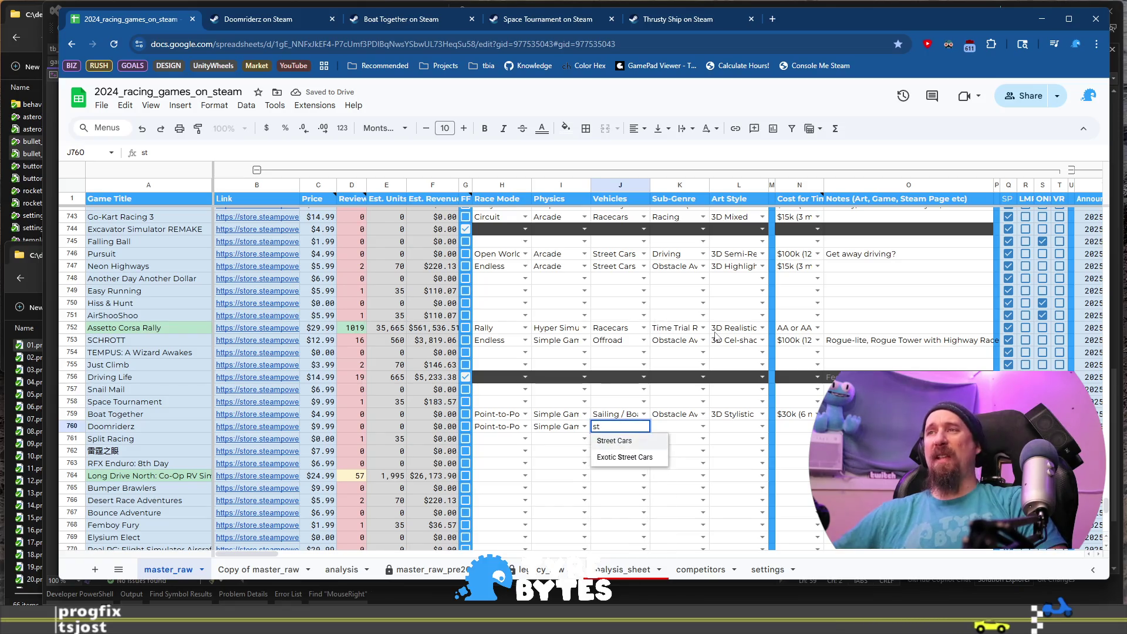
key(Tab)
text(o)
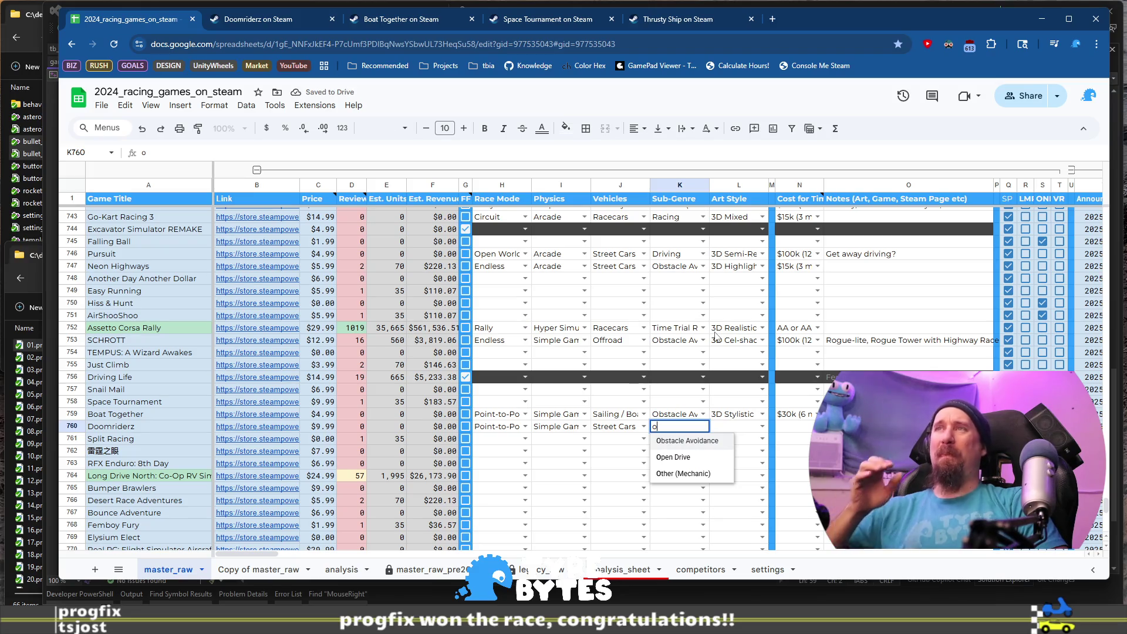
key(Tab)
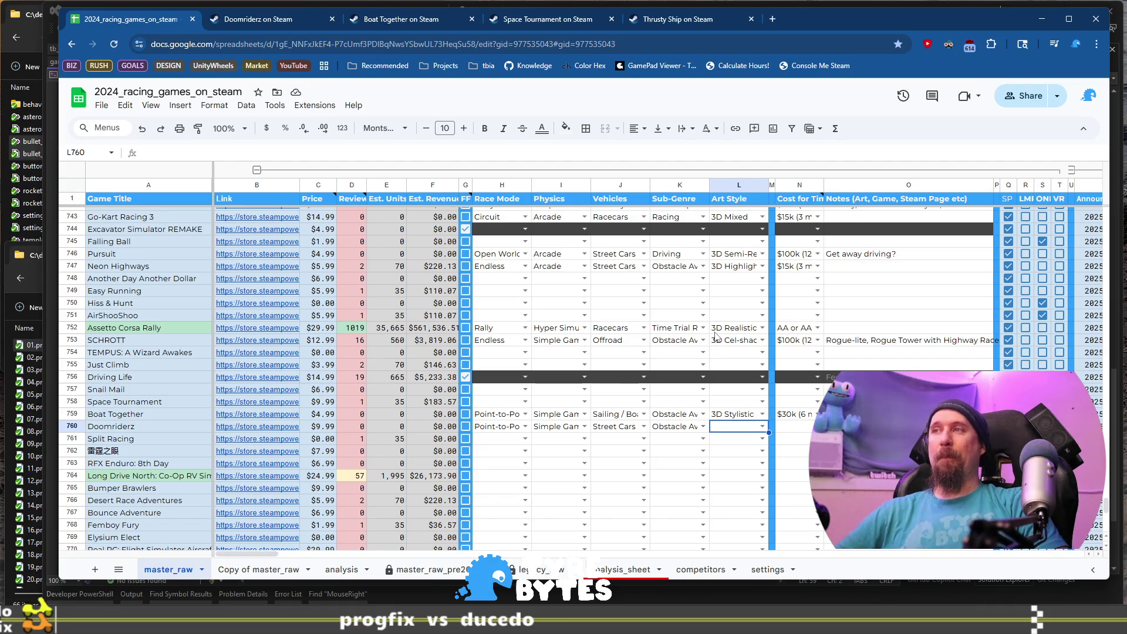
text(l)
key(Tab)
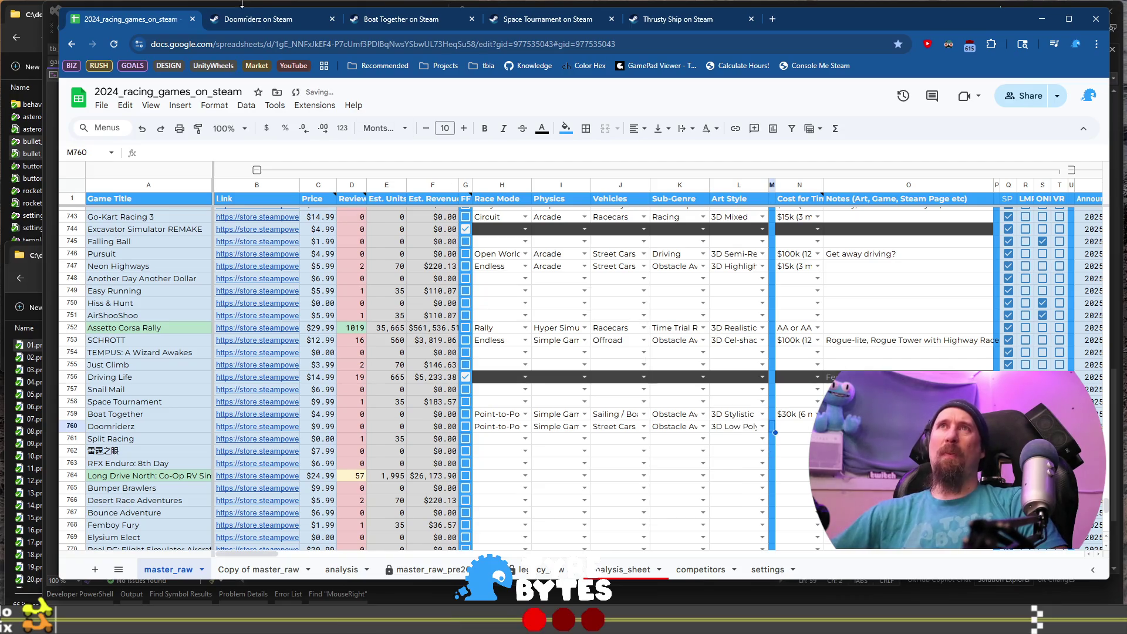
Recheck more Doomriderz screenshots on its Steam page.
key(ctrl+Tab)
click(417, 431)
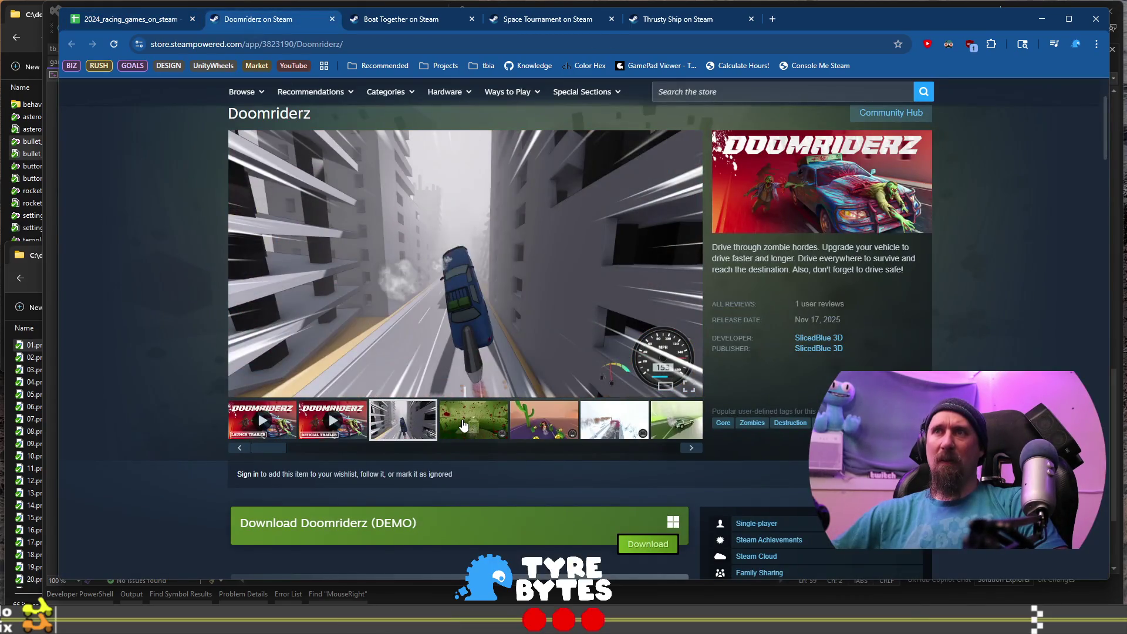
click(476, 427)
click(549, 428)
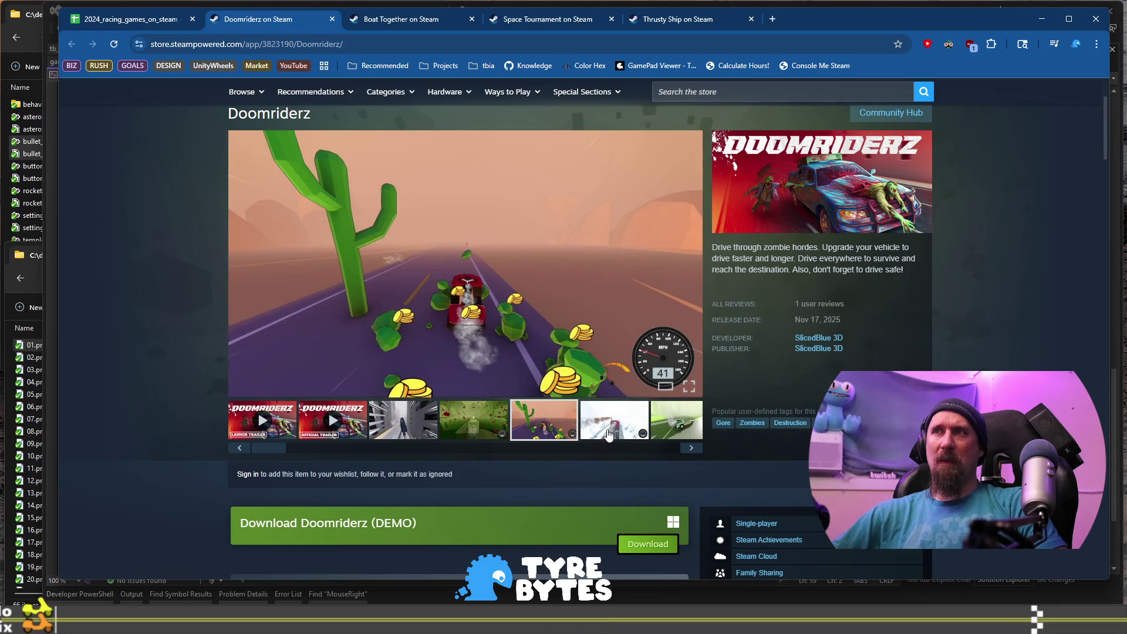
click(129, 18)
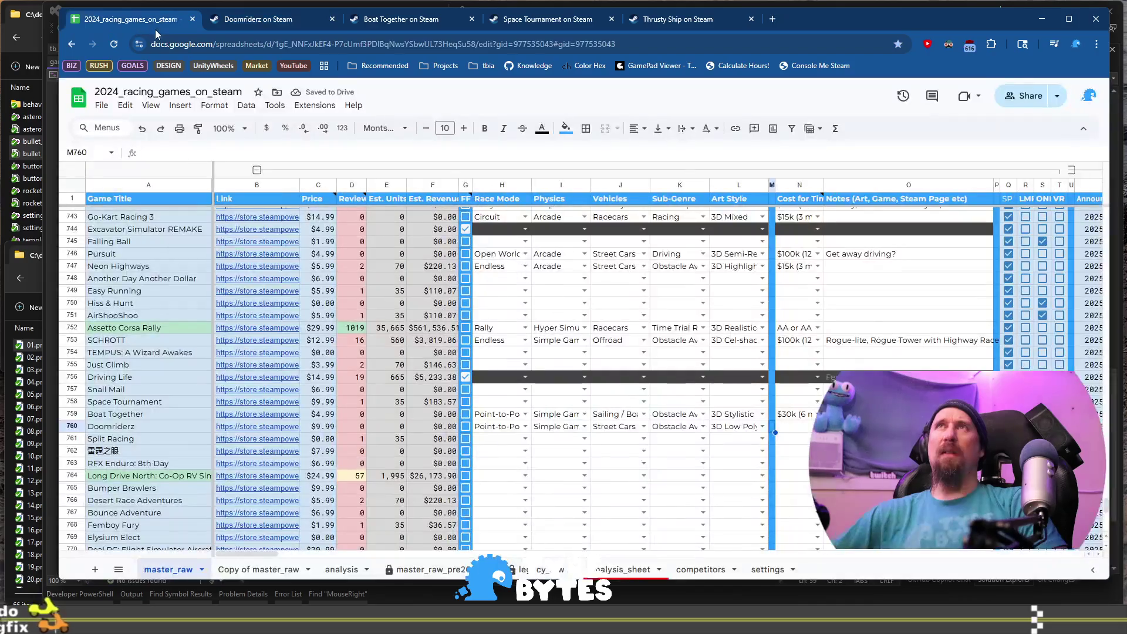
Choose $15k (3 month) as Doomriderz's cost in N760, then go to the Split Racing row.
key(Right)
key(Return)
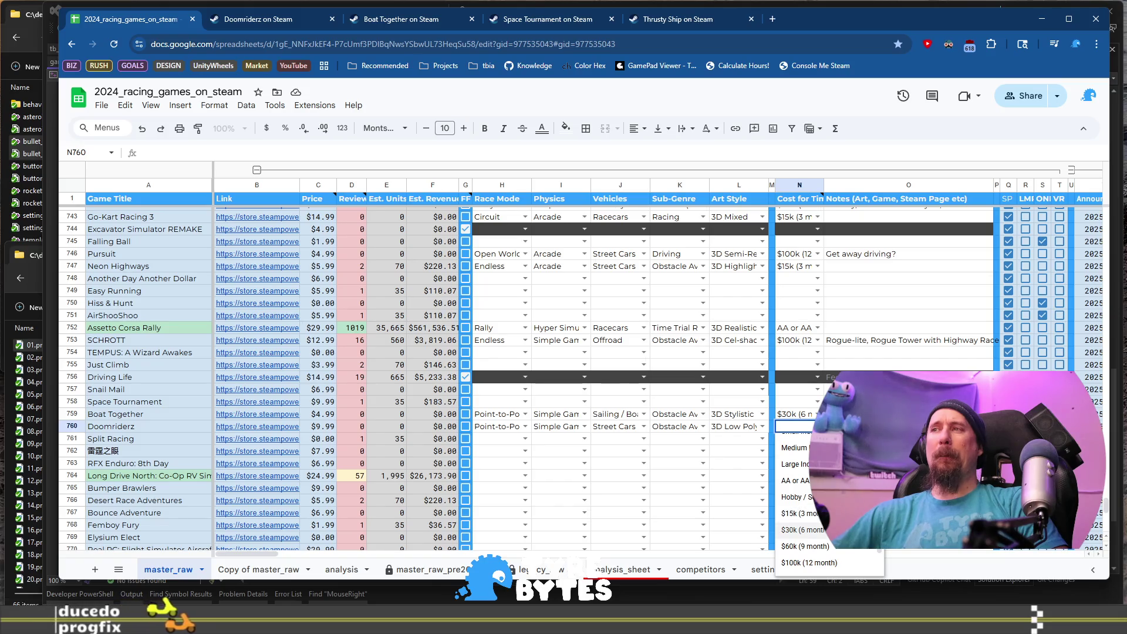
click(800, 513)
click(130, 441)
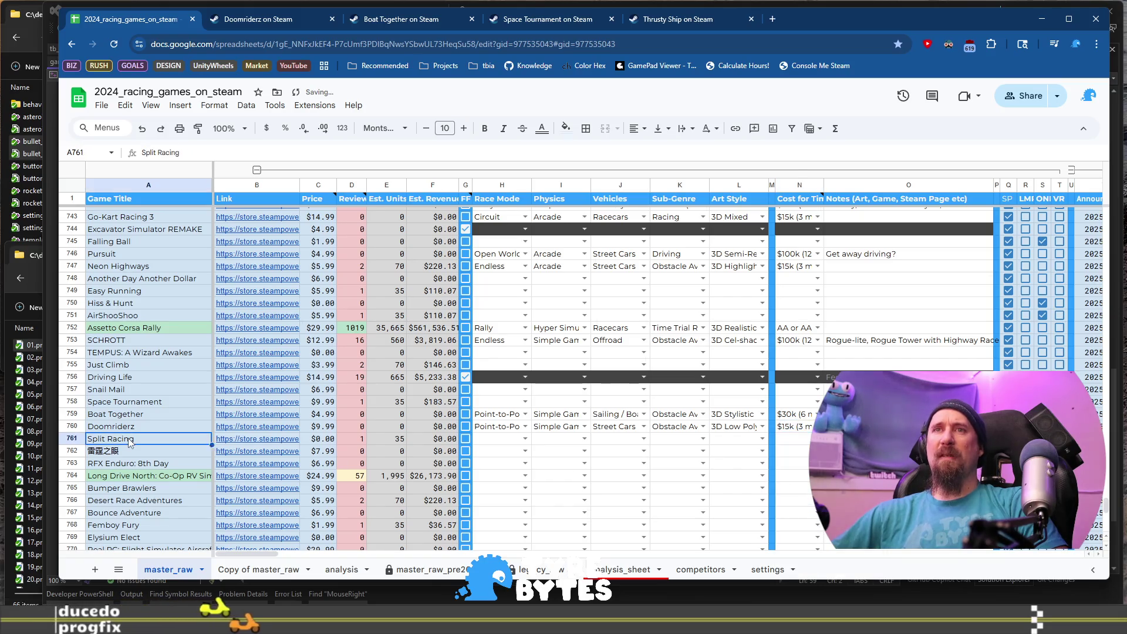
Open Split Racing's Steam page and show its green-car and split-screen screenshots.
mouse_move(261, 443)
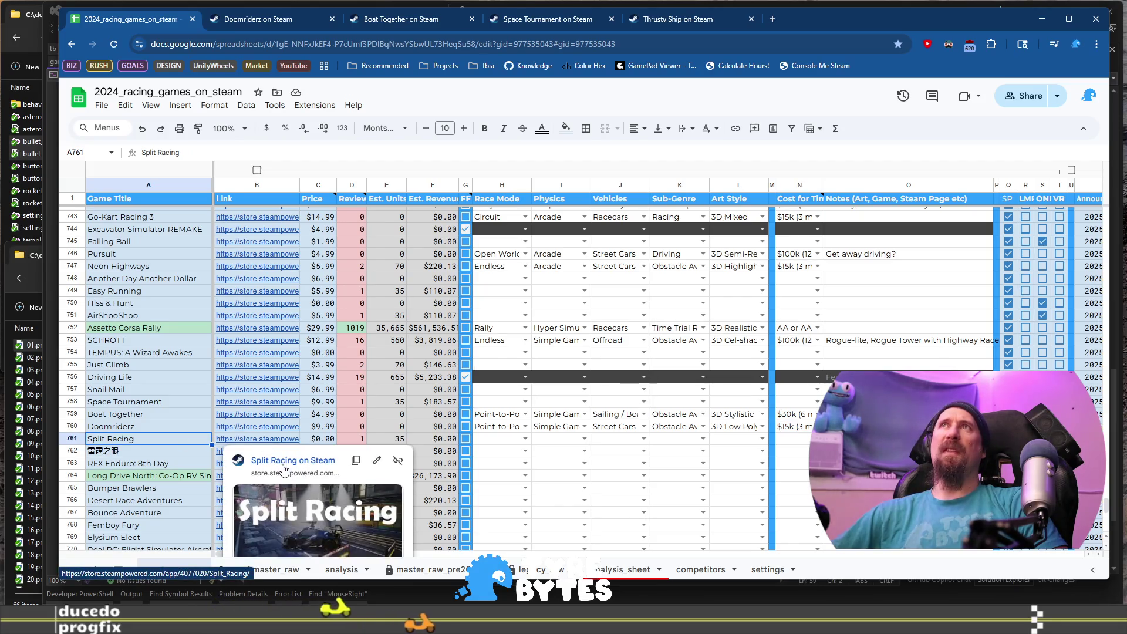
click(284, 469)
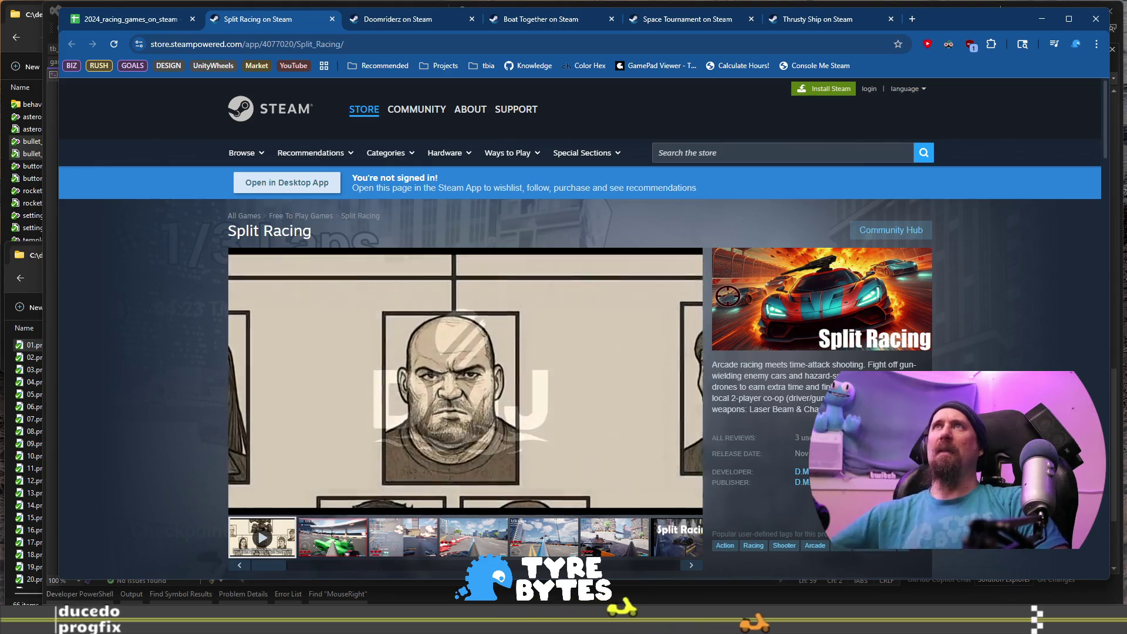
scroll(259, 414, down, 1)
click(338, 469)
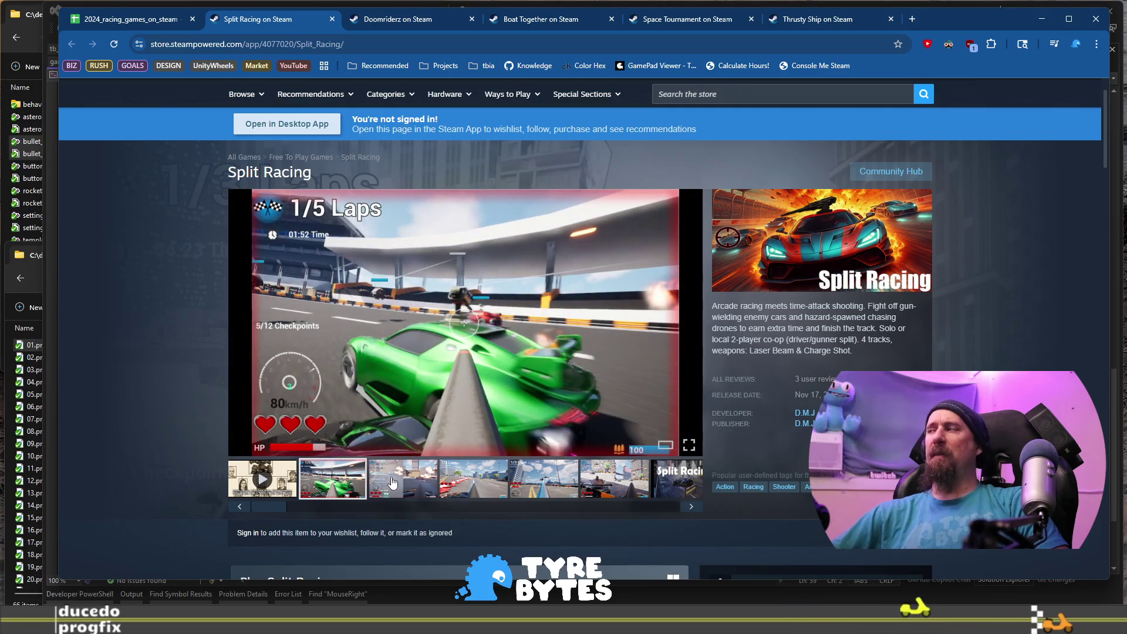
click(393, 483)
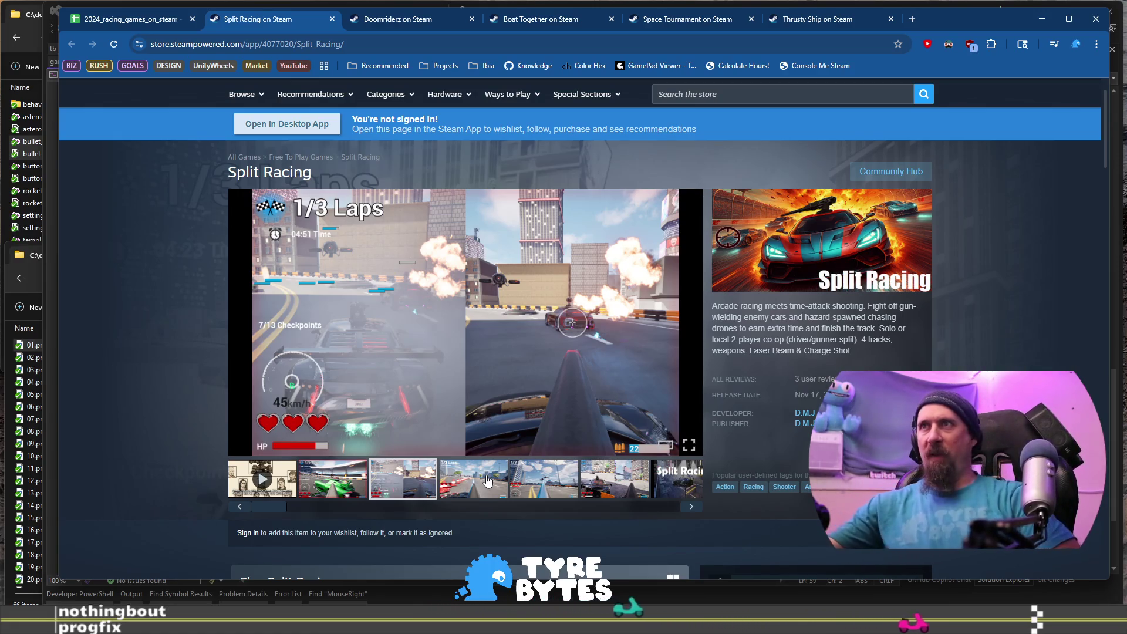
click(912, 20)
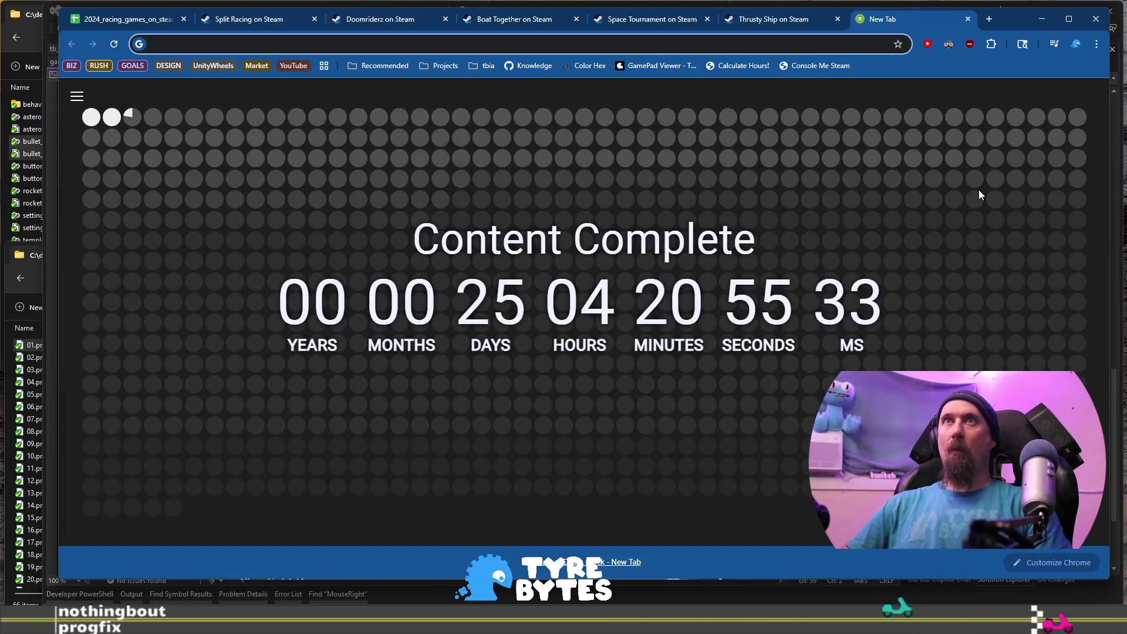
text(s)
key(BackSpace)
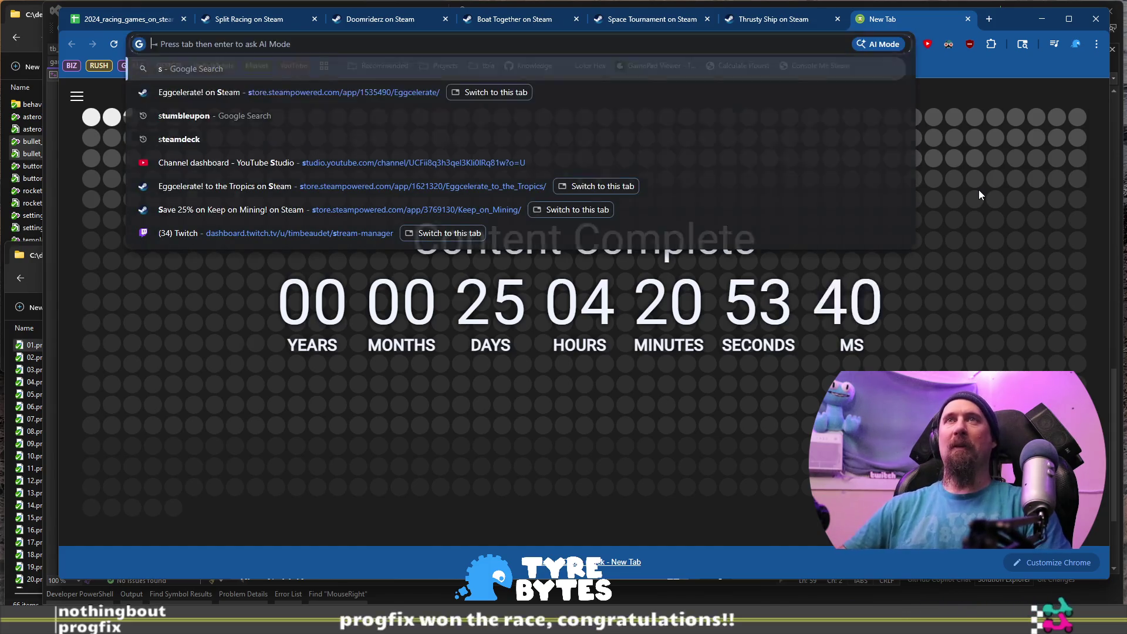
text(weather orleans vt)
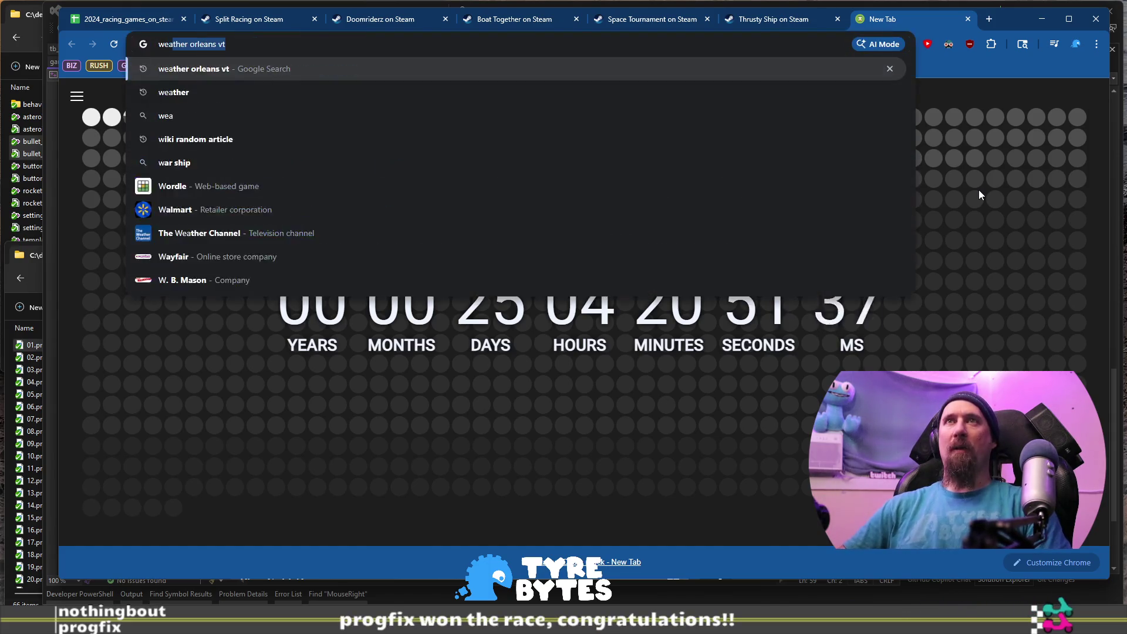
key(Return)
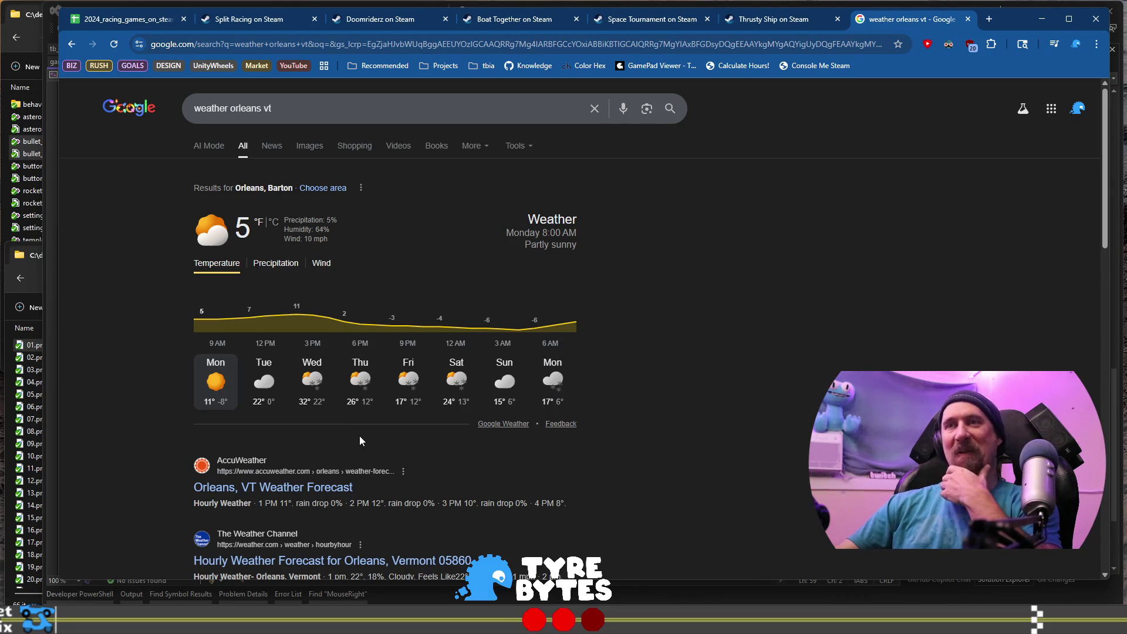
click(270, 387)
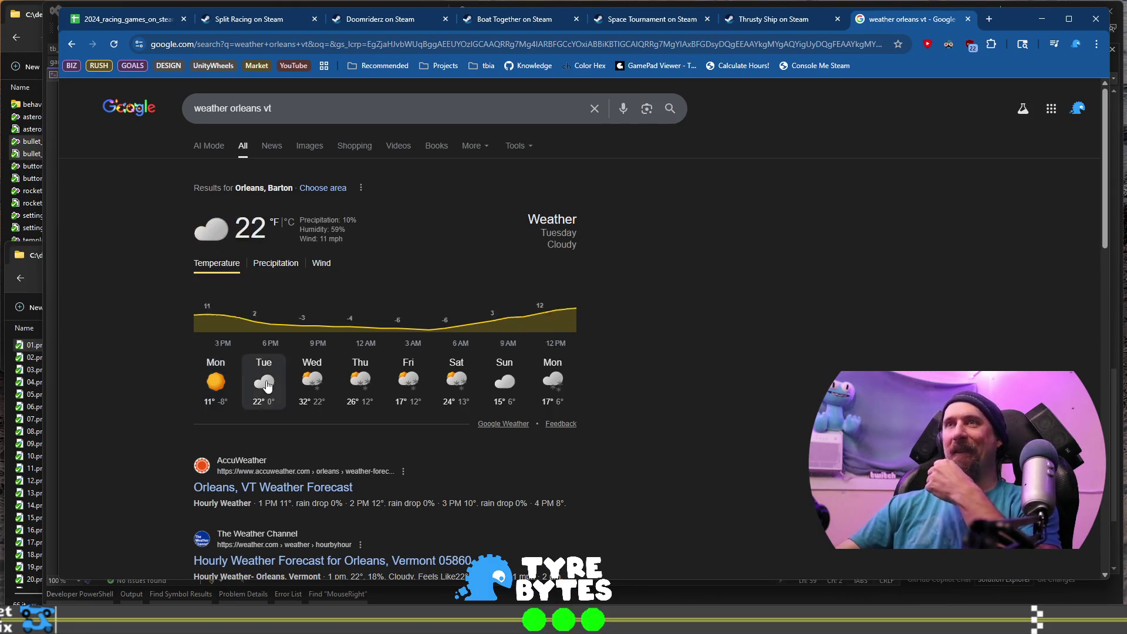
click(229, 387)
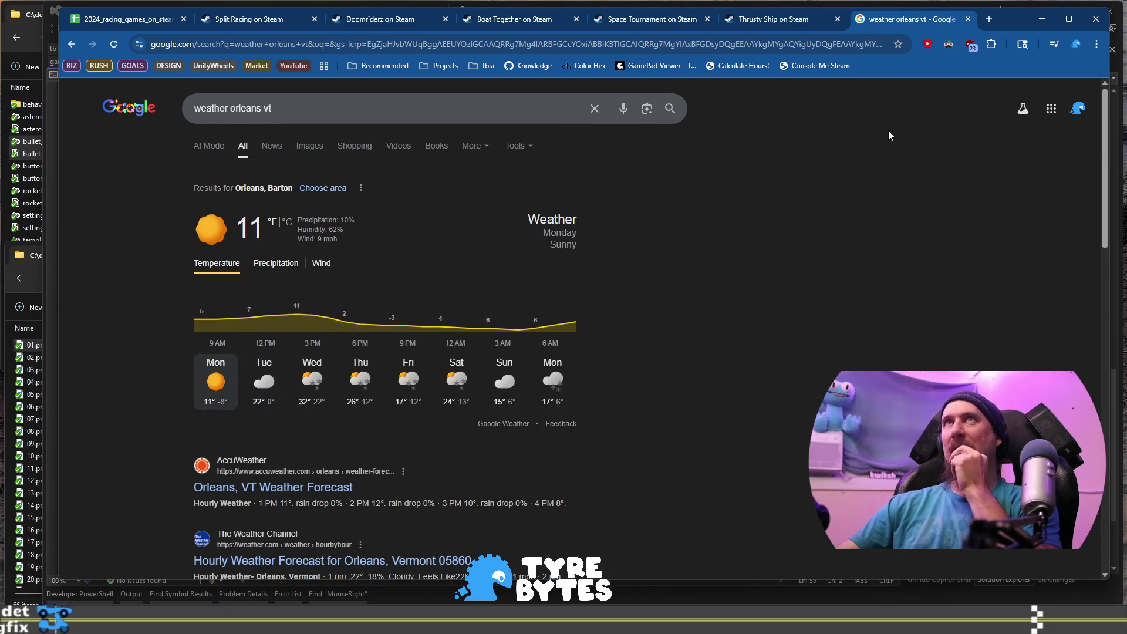
click(967, 20)
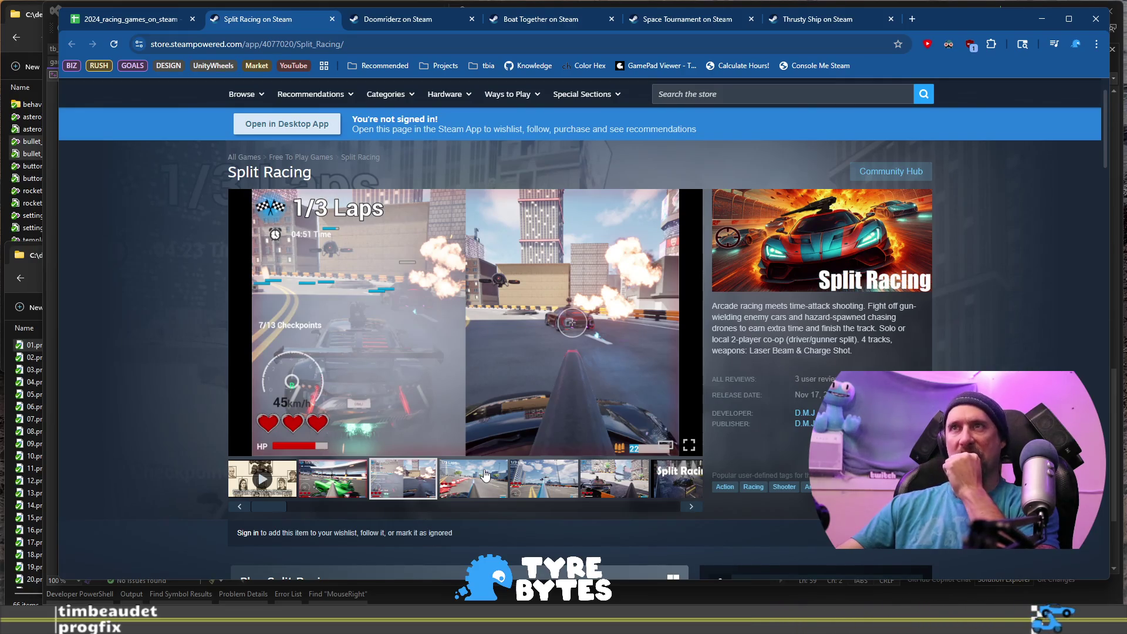
Flip through the remaining Split Racing screenshots, back to the green-car one.
click(458, 481)
click(543, 483)
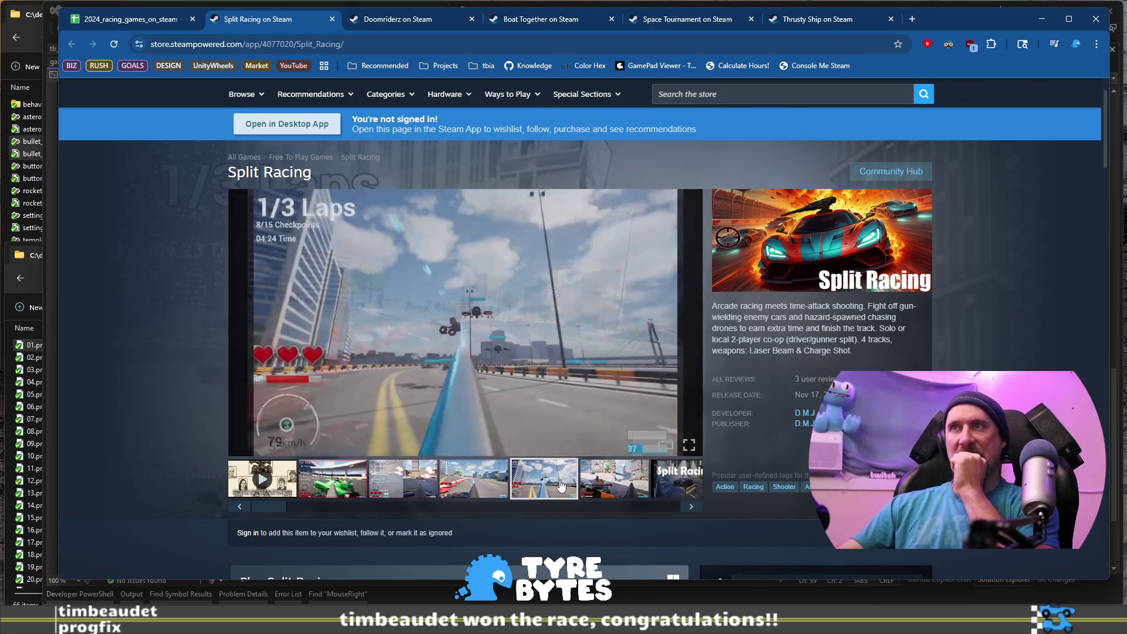
click(599, 489)
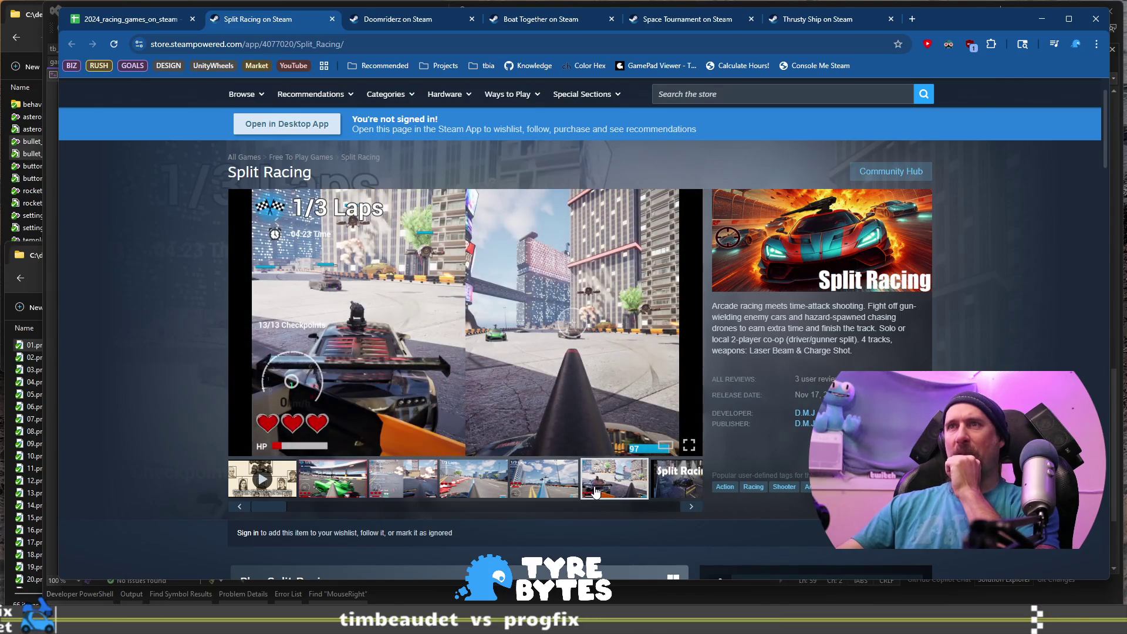
click(320, 474)
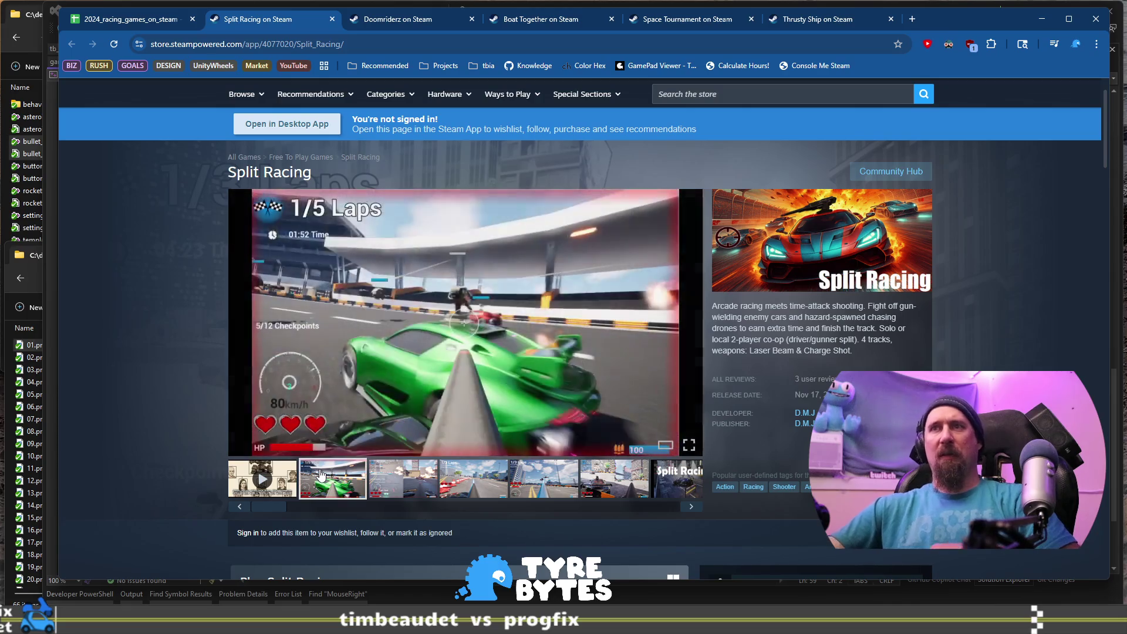
Play and then pause the Split Racing trailer, then return to the spreadsheet.
click(269, 485)
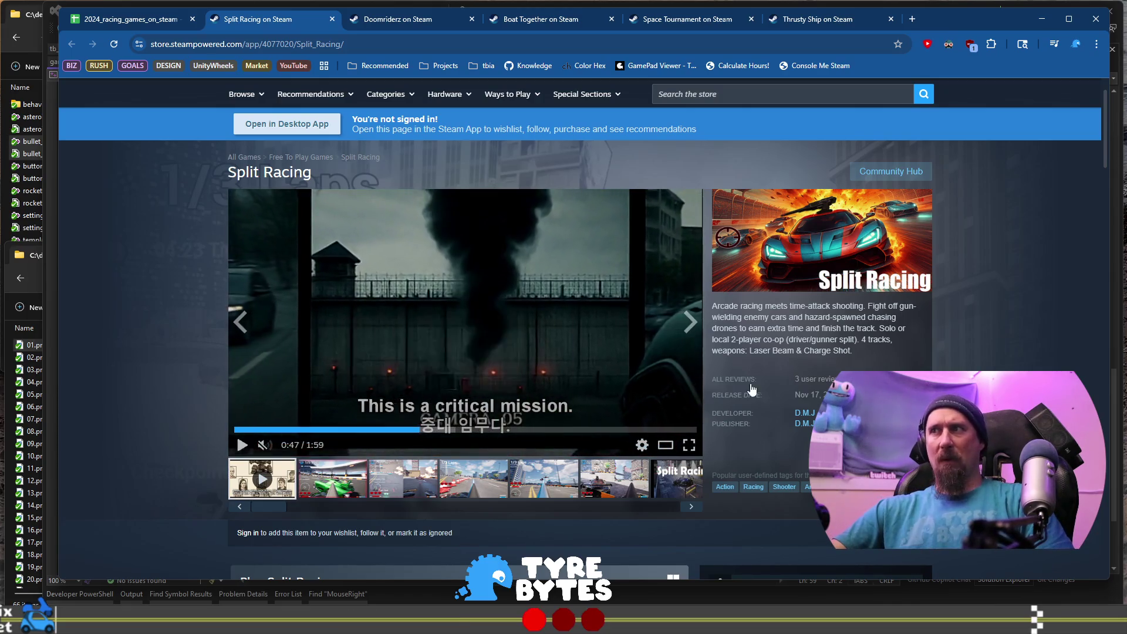
scroll(680, 399, down, 1)
scroll(772, 413, up, 1)
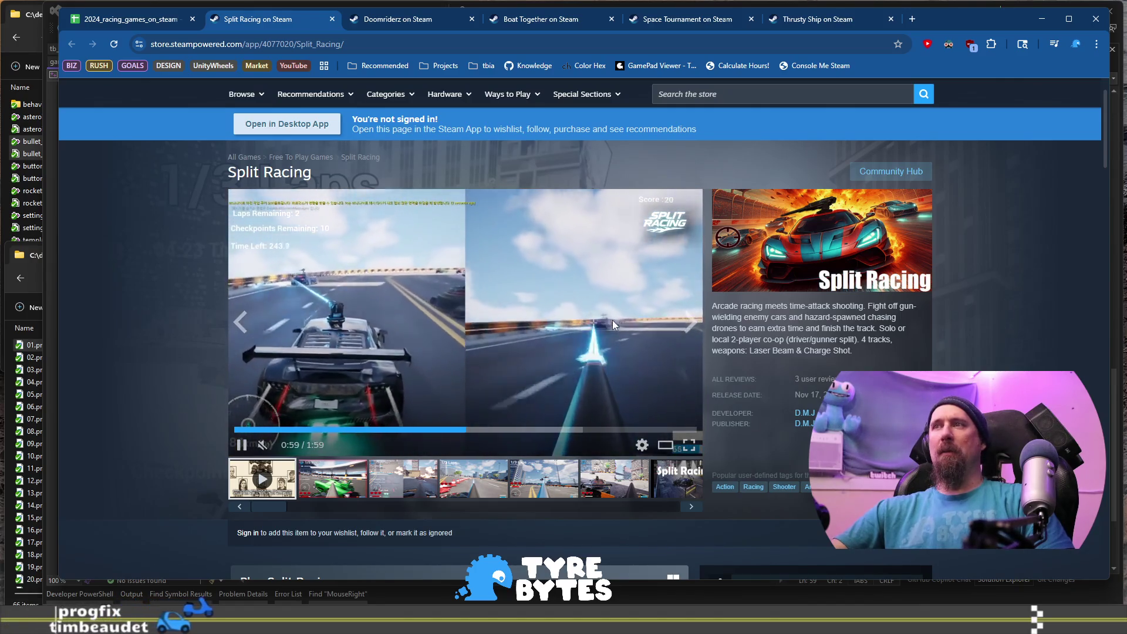
click(492, 314)
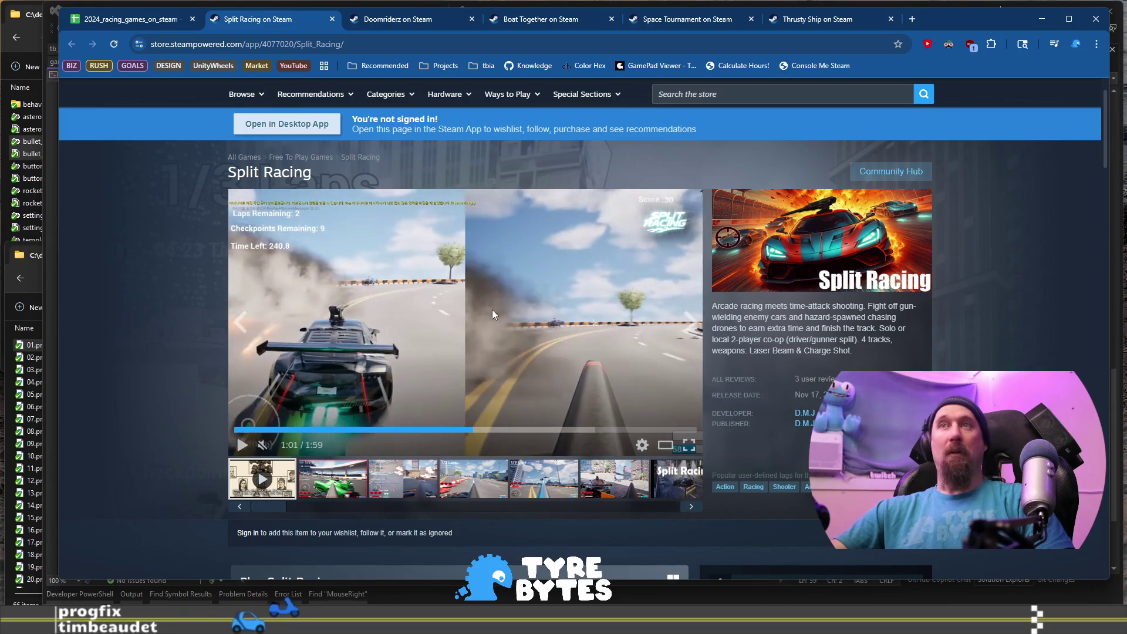
click(141, 24)
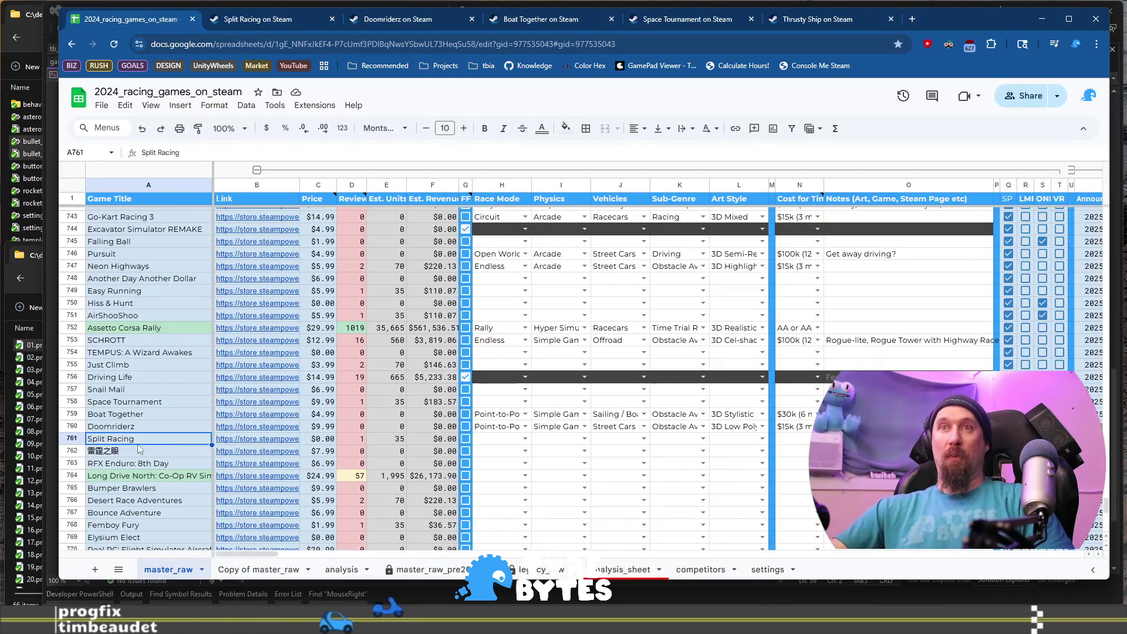
Tick Split Racing's checkbox in G761 and open 雷霆之眼's Steam page from B762.
click(499, 438)
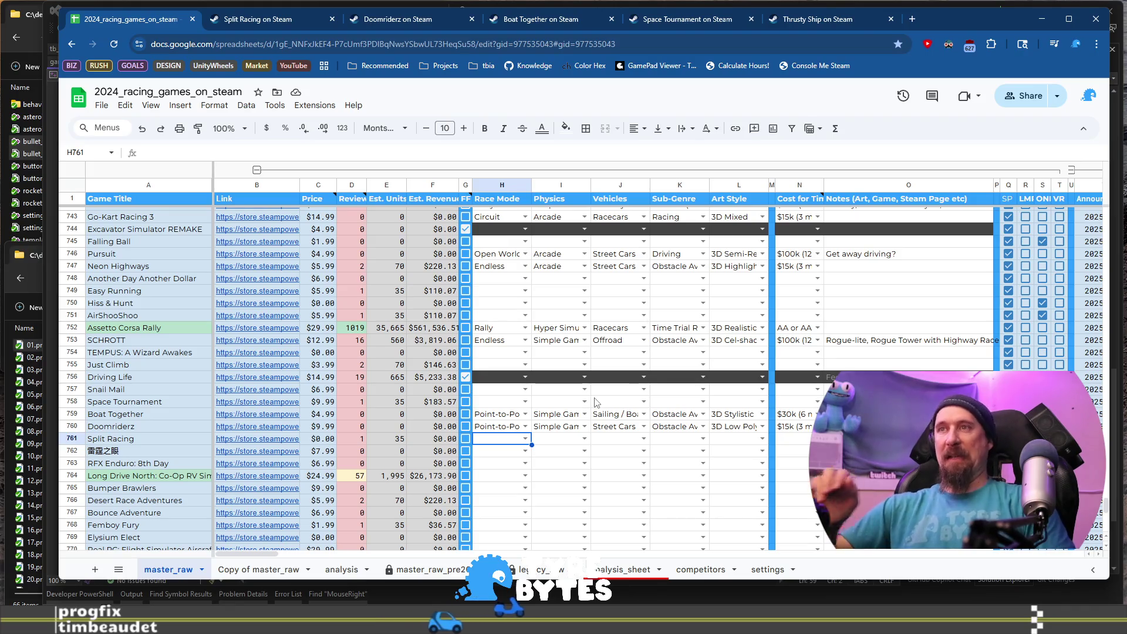
click(466, 438)
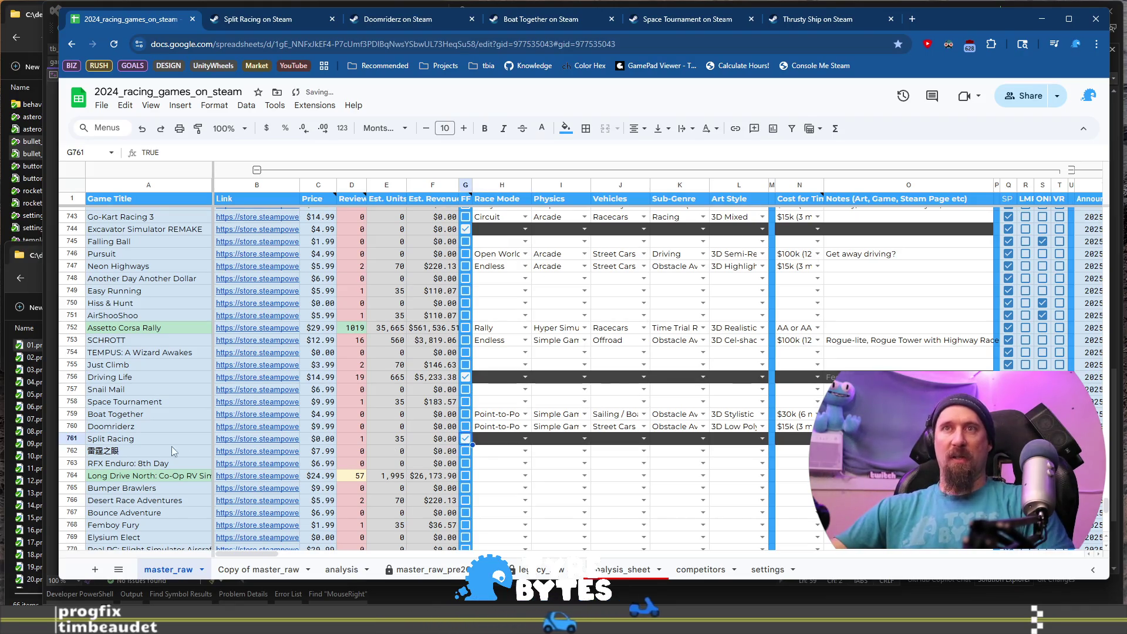
click(257, 450)
click(276, 482)
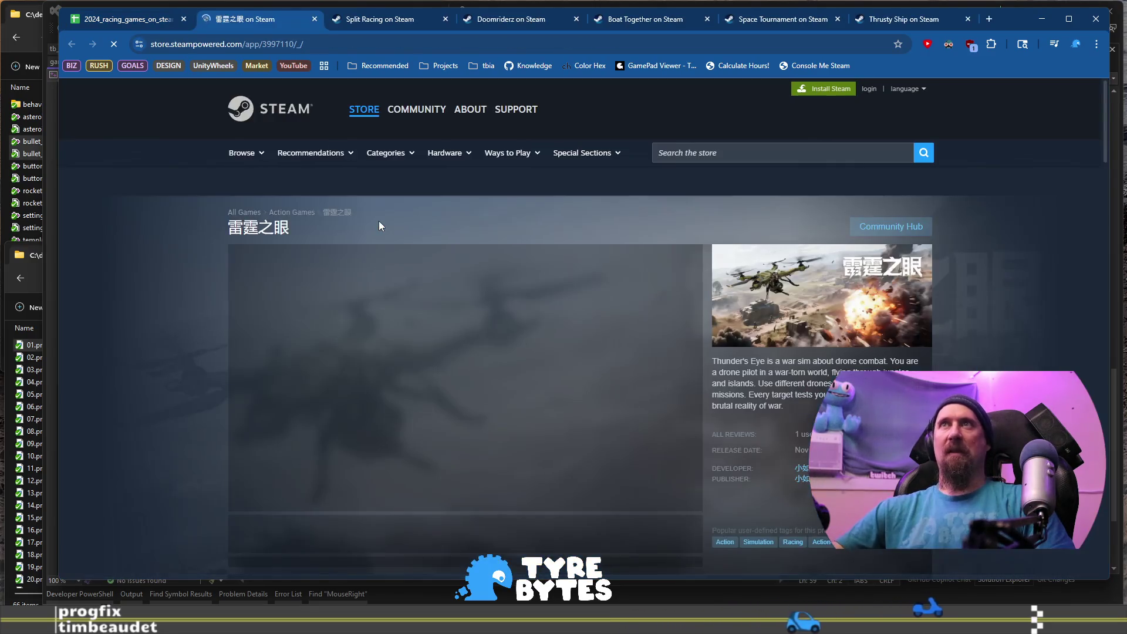
Look through 雷霆之眼's Steam screenshots, ending on the island shot.
scroll(379, 221, down, 2)
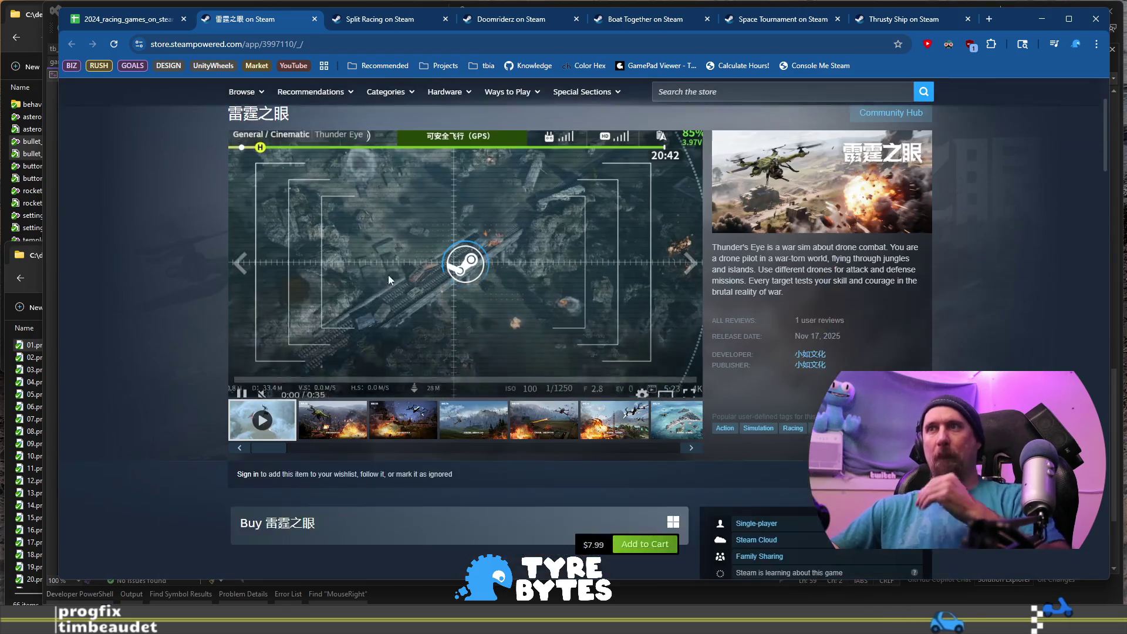
click(403, 419)
click(470, 416)
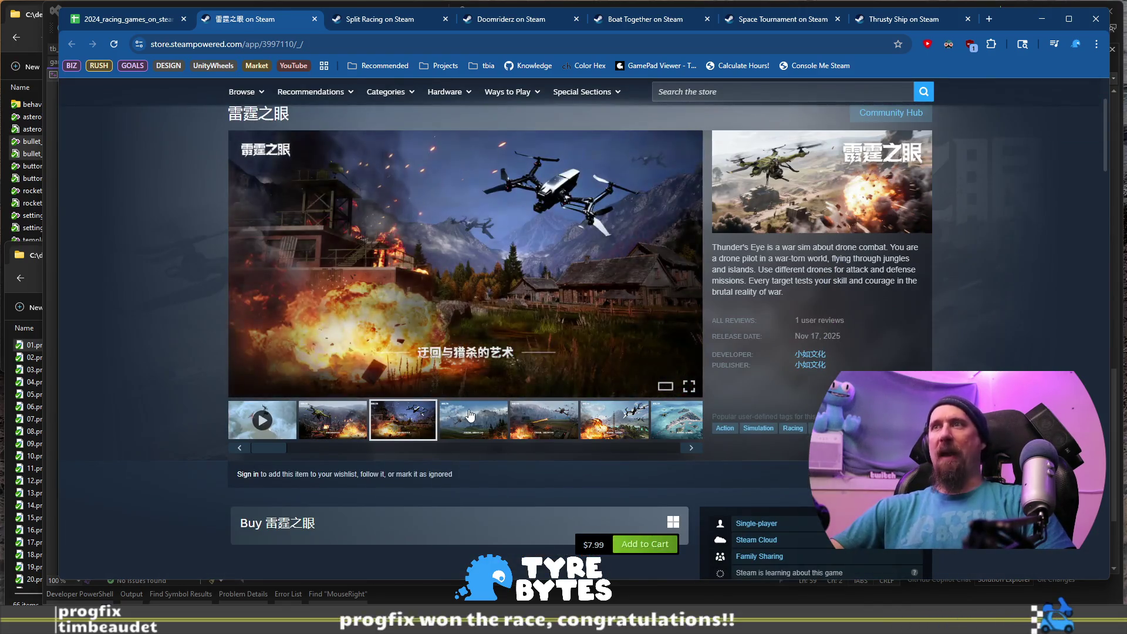
click(543, 418)
click(630, 417)
click(653, 418)
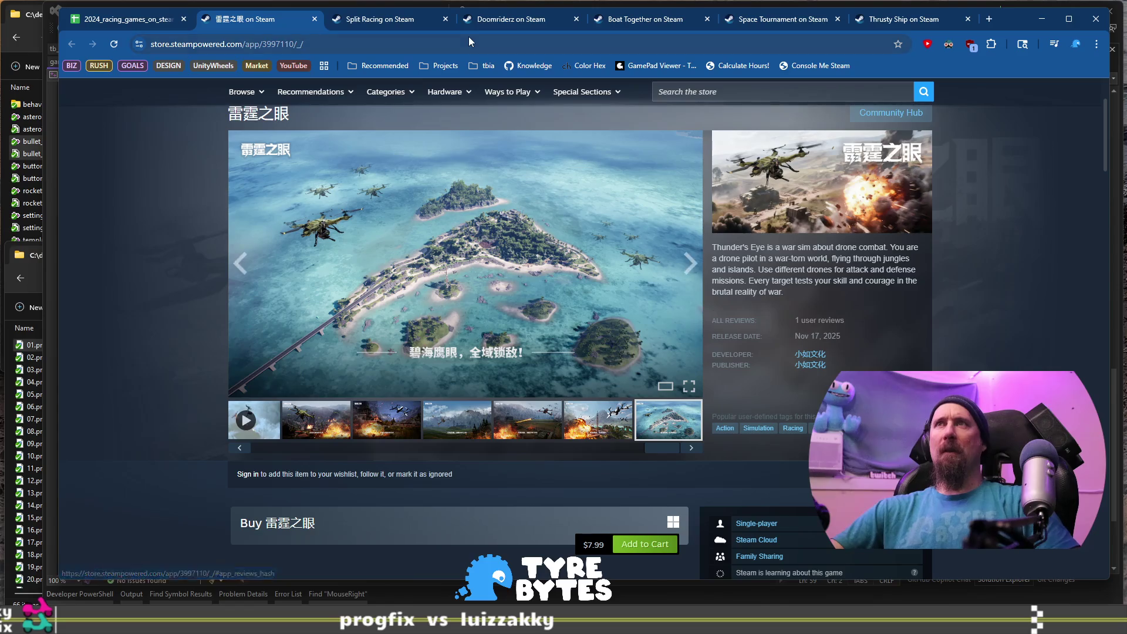
Copy 雷霆之眼's store URL and run ./collector --ignore with it in the VS Code terminal.
key(ctrl+l)
key(alt+Tab)
drag(705, 520, 713, 519)
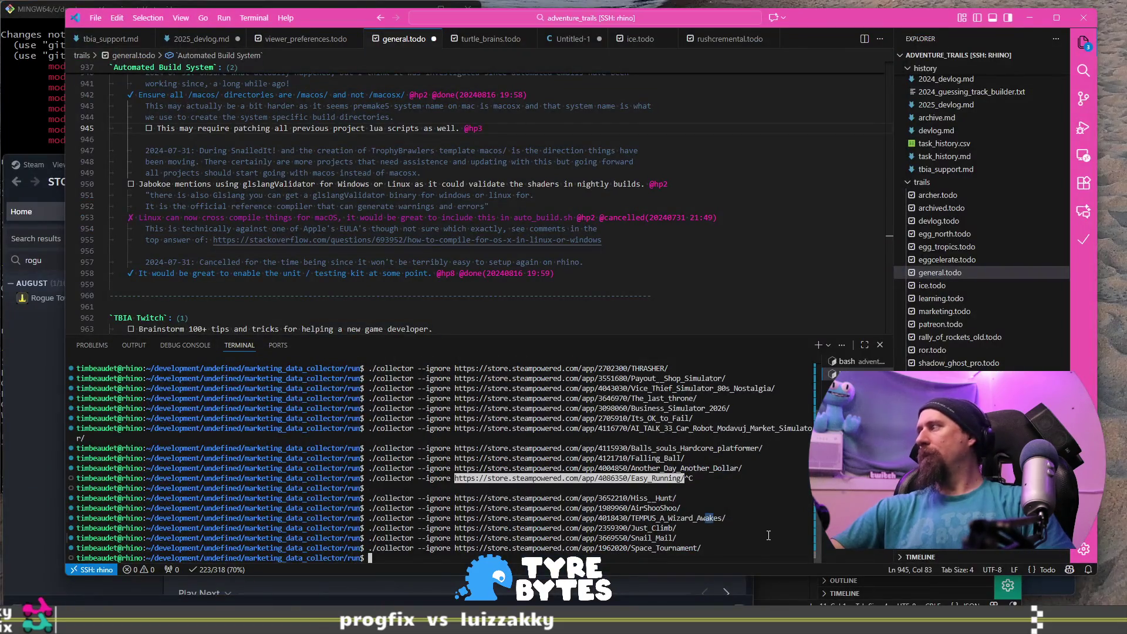
text(./collector --ignore)
text(https://store.steampowered.com/app/3997110/_/)
key(Return)
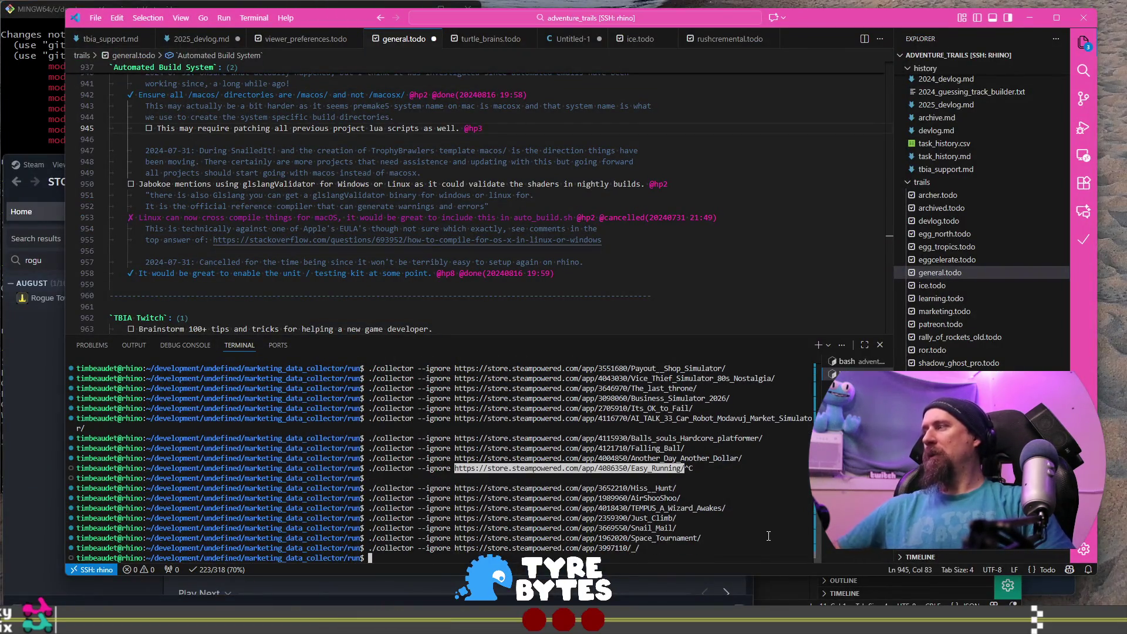
key(alt+Tab)
Back in the racing sheet, open RFX Enduro: 8th Day's store page from its link preview.
click(129, 19)
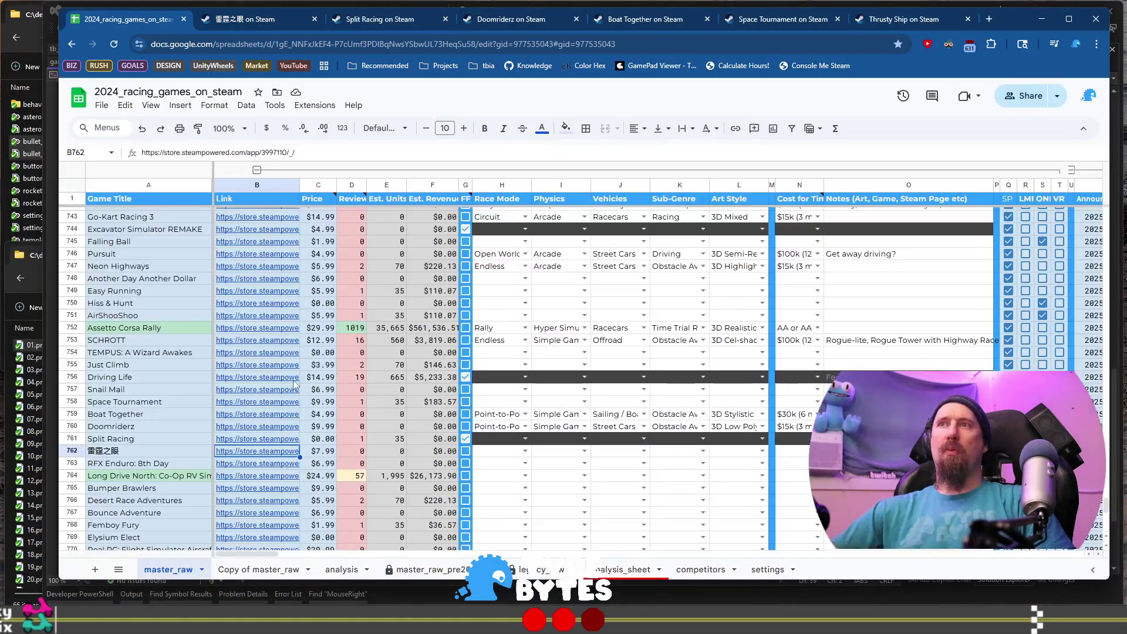
click(126, 456)
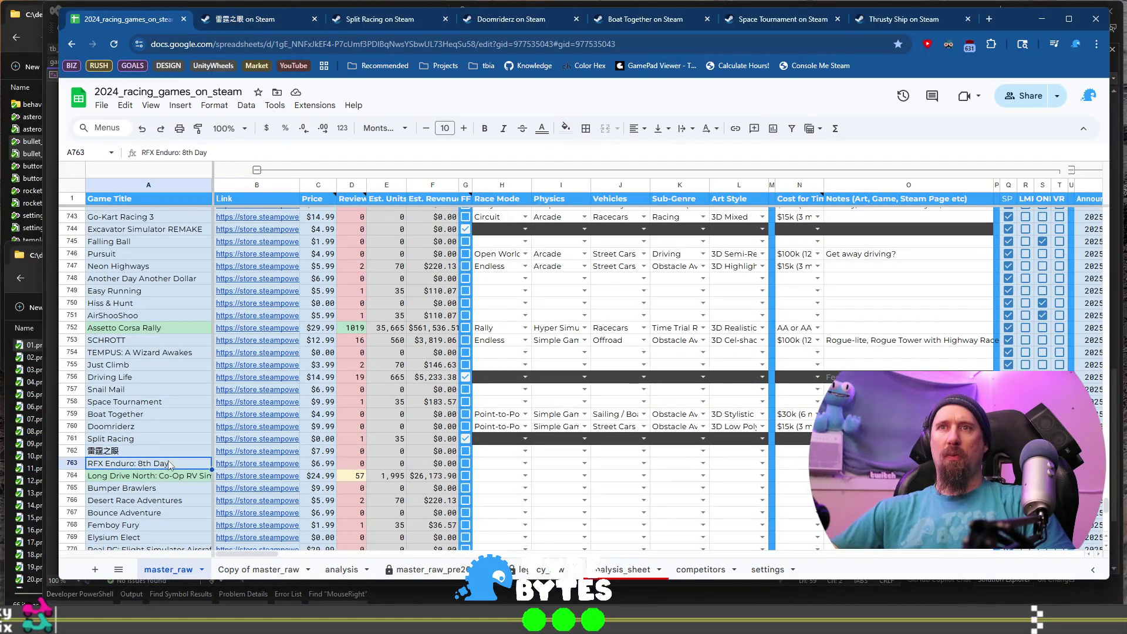
click(257, 463)
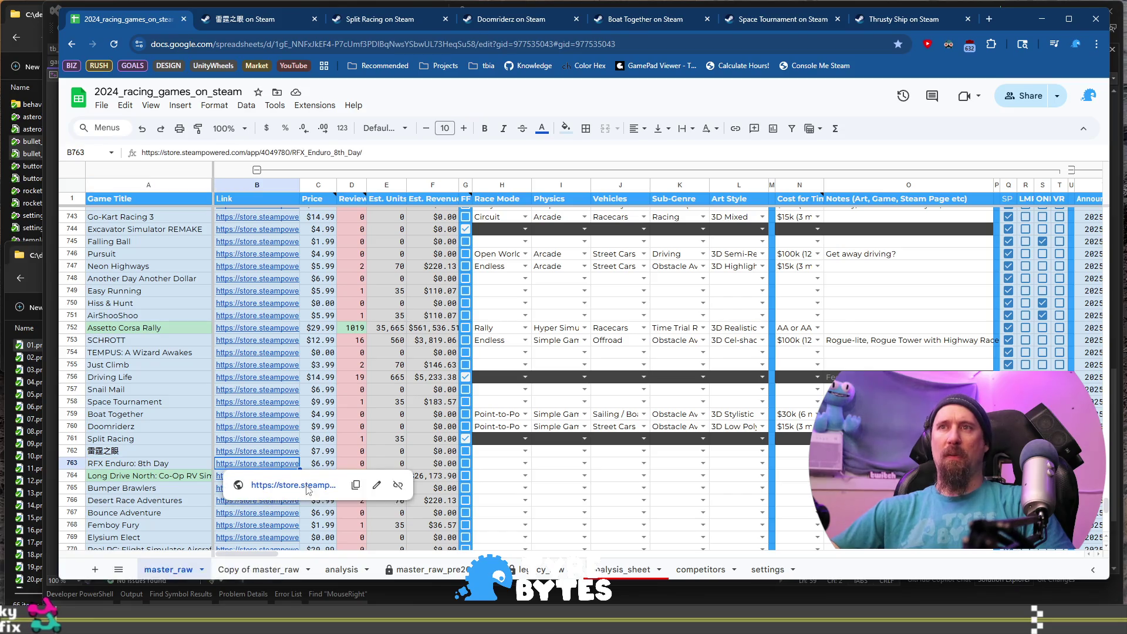
click(305, 486)
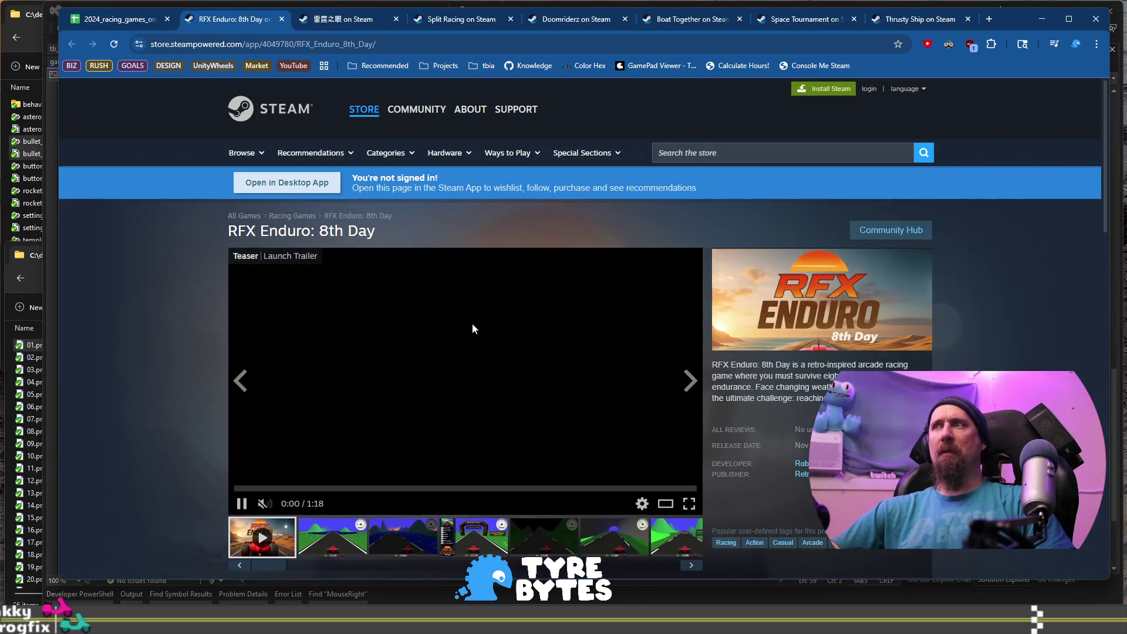
Look through RFX Enduro: 8th Day's screenshots, including the dark road shot.
scroll(470, 320, down, 1)
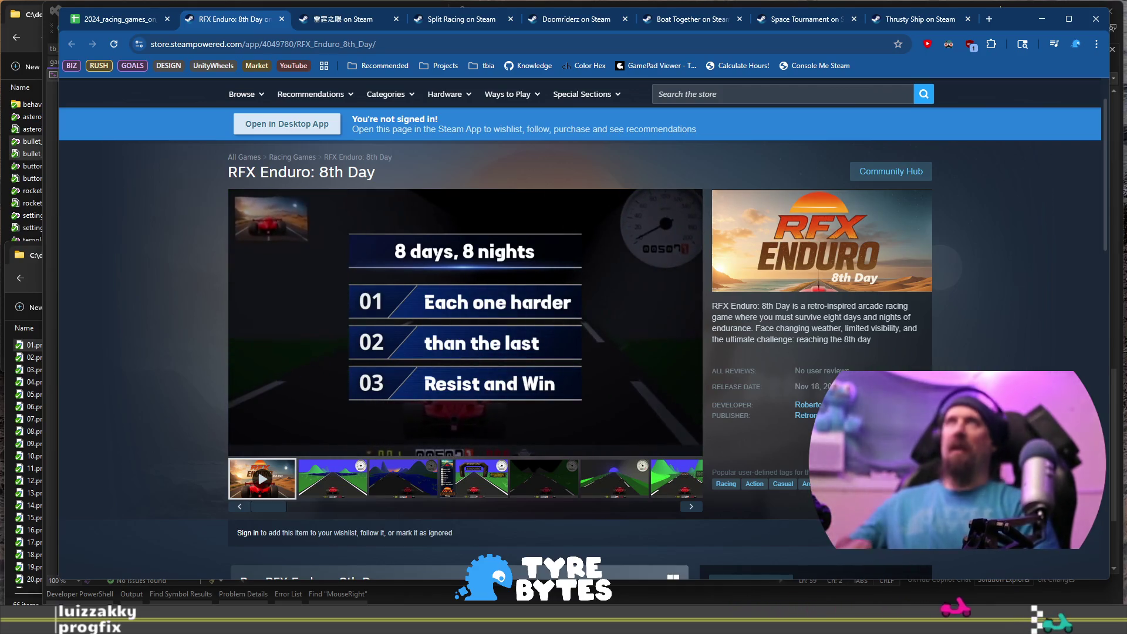
click(420, 479)
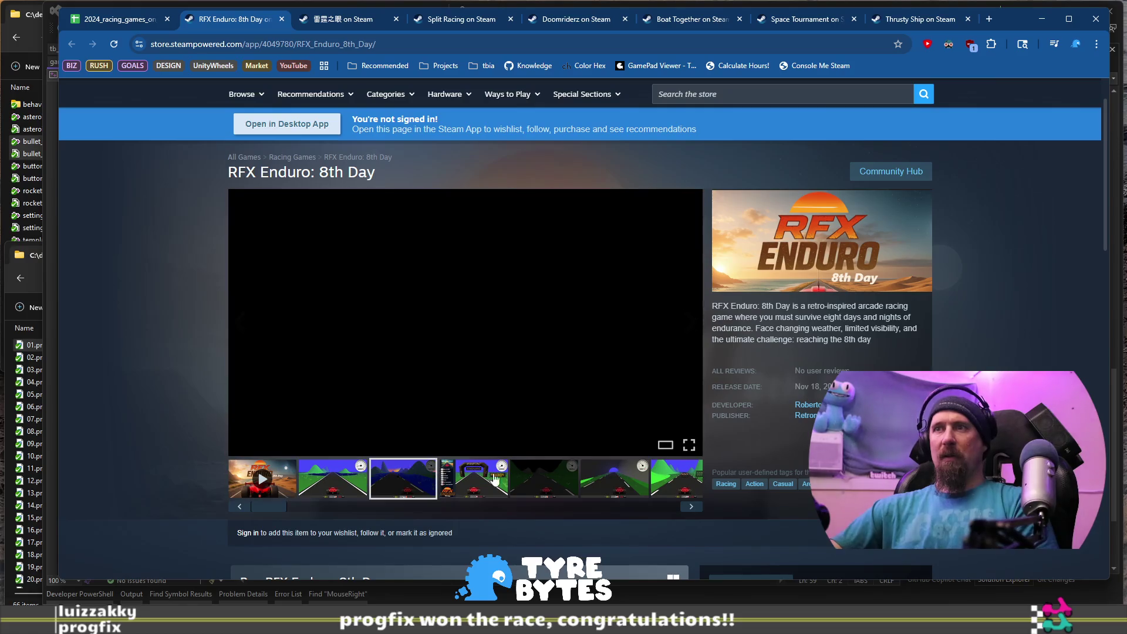
click(554, 477)
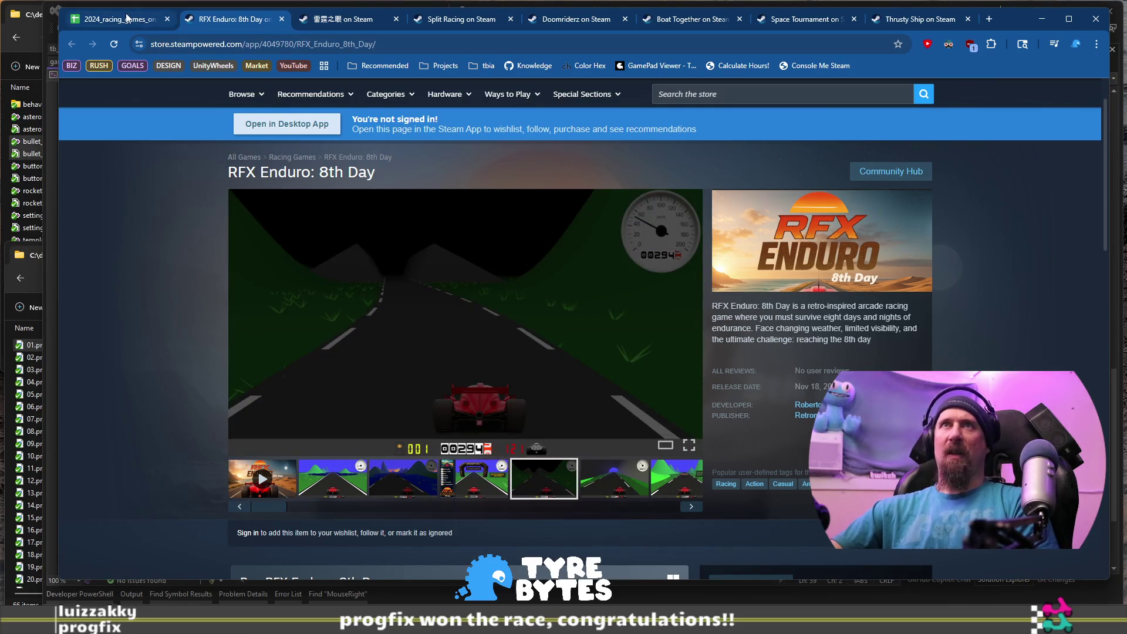
Tick RFX Enduro's FF box in G763 and open Long Drive North's store page from B764.
click(126, 18)
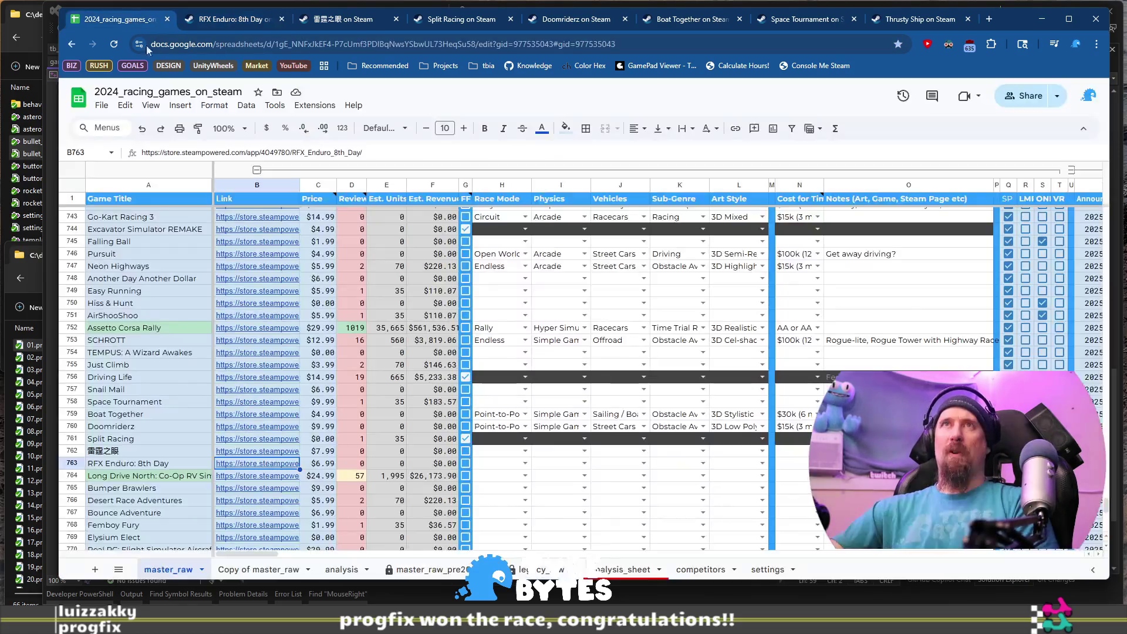
click(467, 463)
click(254, 477)
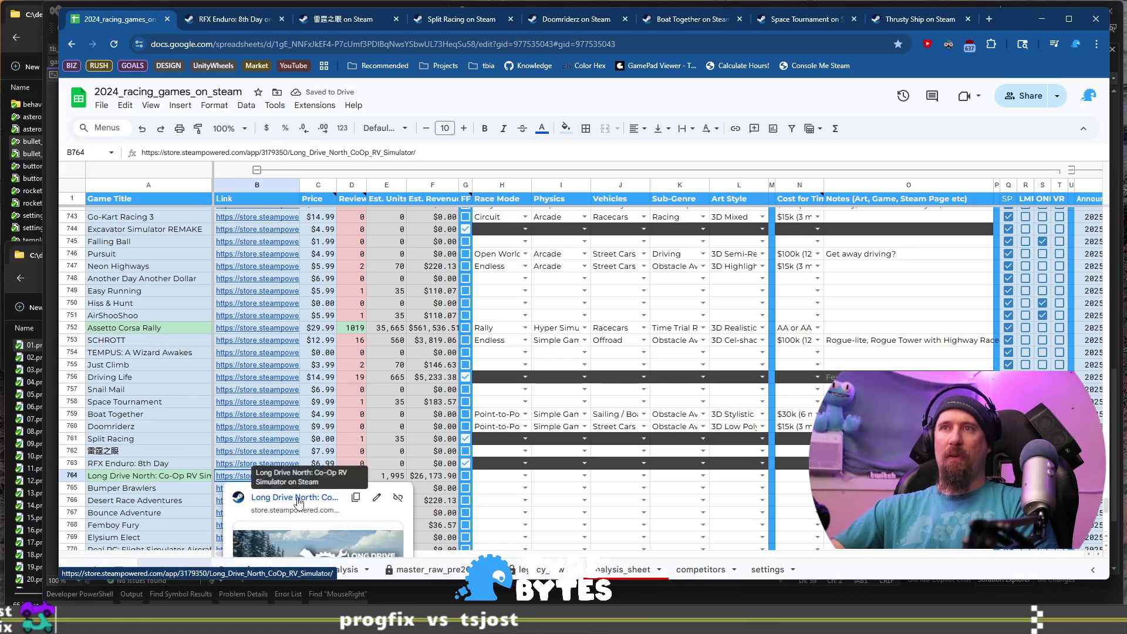
click(297, 498)
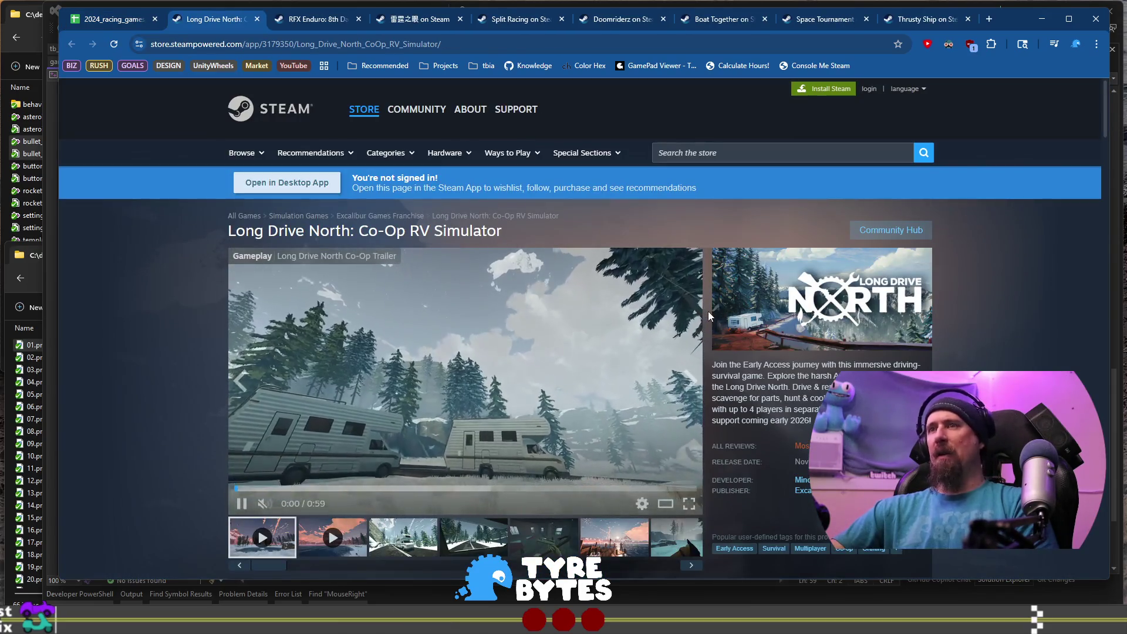
Close the seven older store pages, from RFX Enduro back to Thrusty Ship.
click(359, 21)
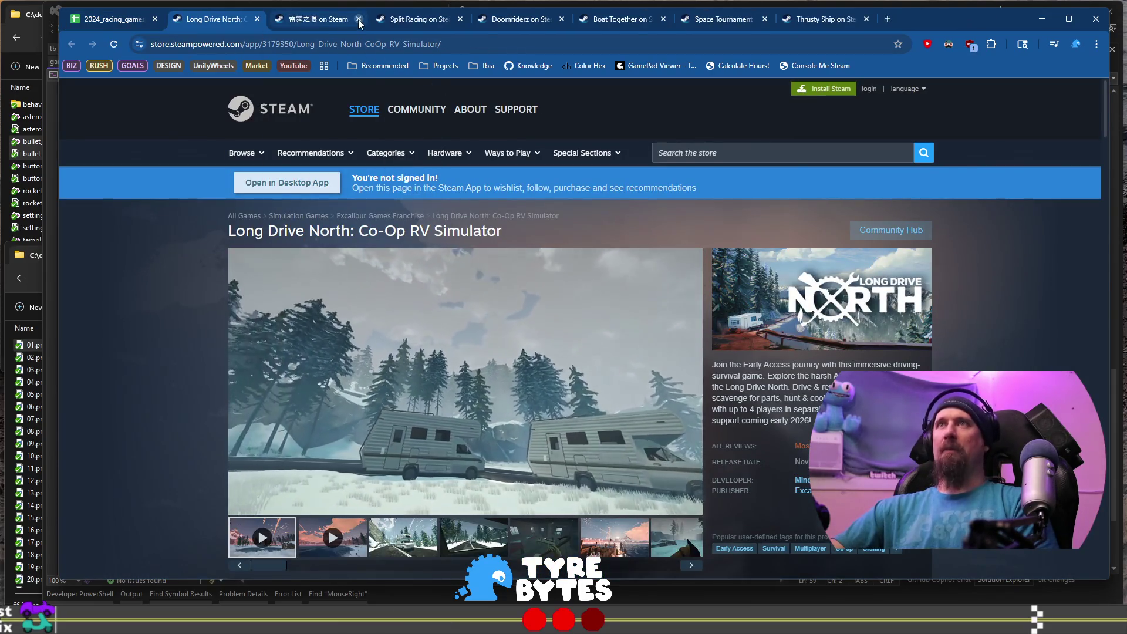
click(358, 22)
click(358, 22)
click(358, 22)
click(359, 22)
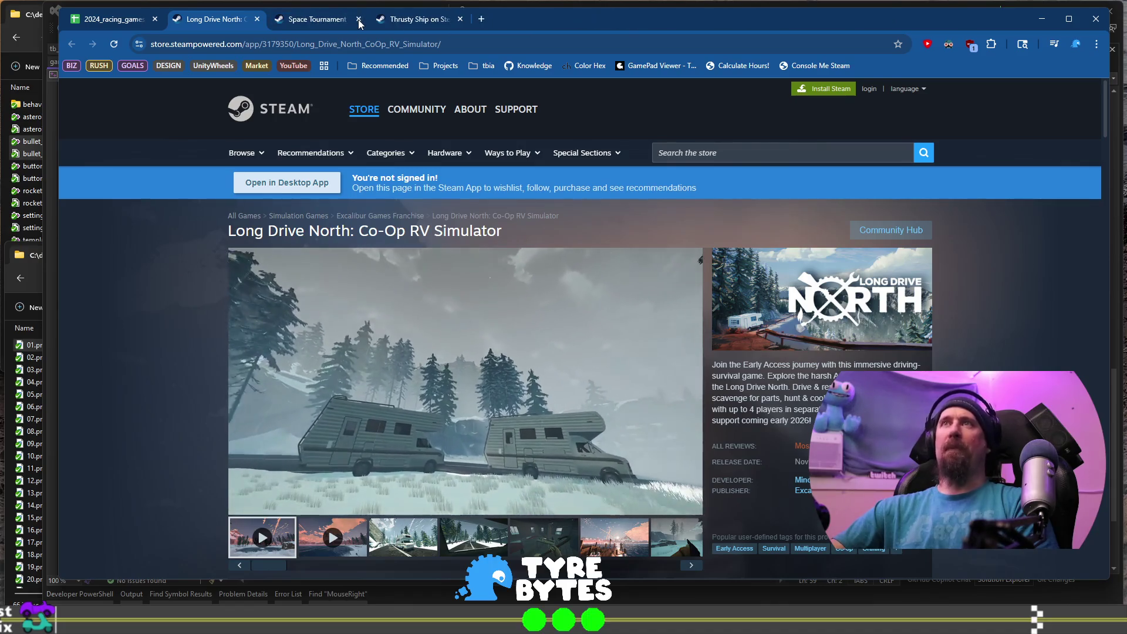
click(358, 21)
click(359, 21)
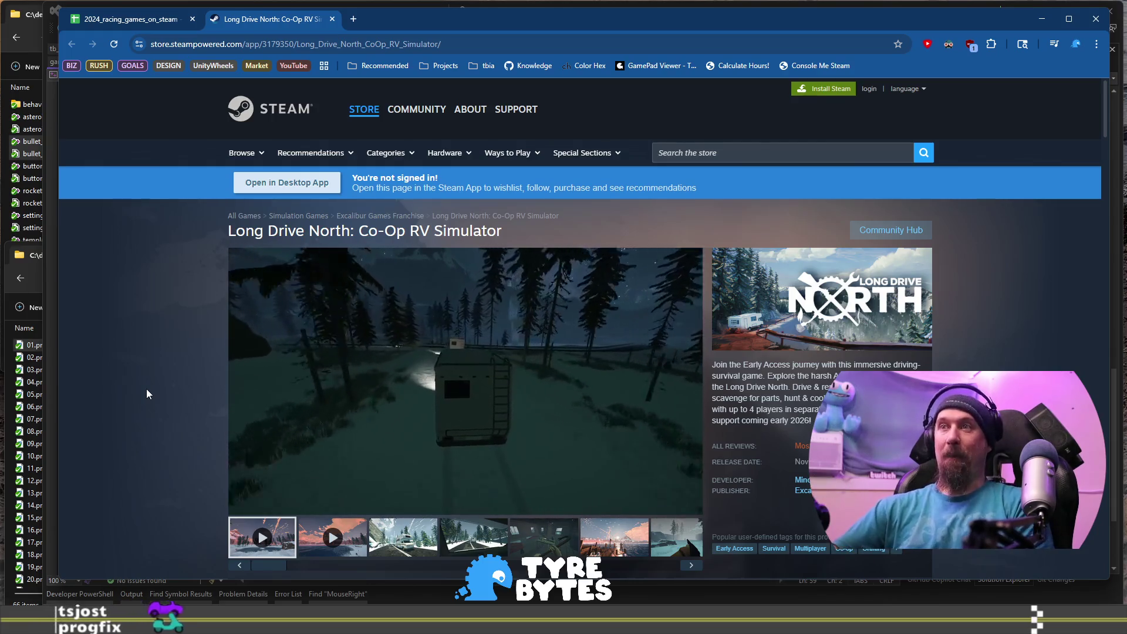
Browse Long Drive North's screenshot gallery, from the RV and cabin shots to the lookout tower.
scroll(152, 386, down, 1)
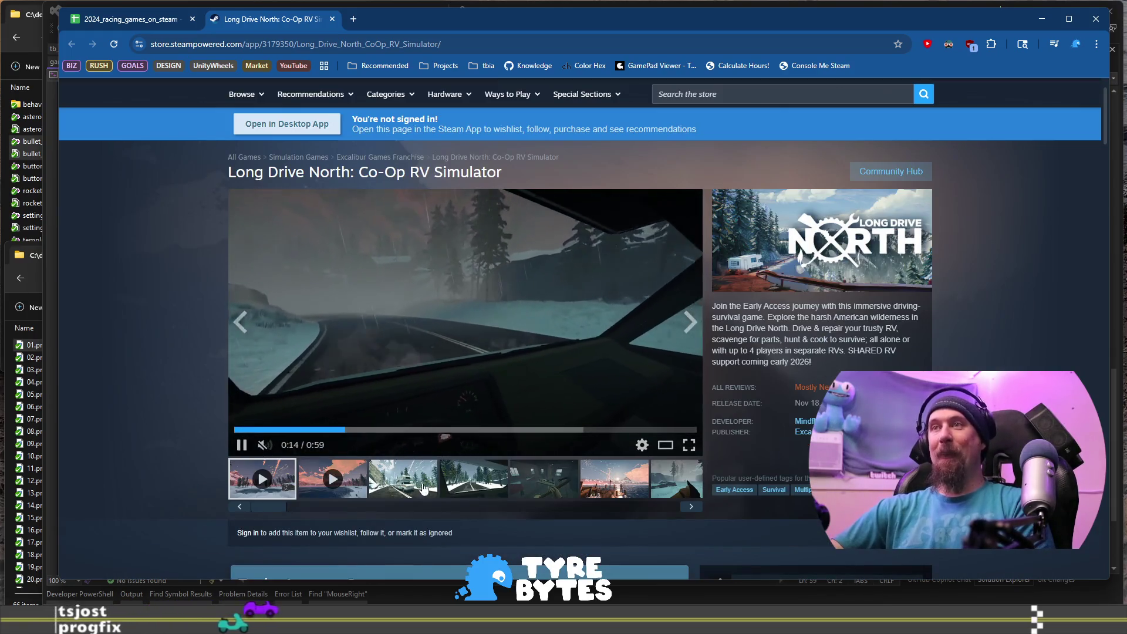
click(492, 486)
click(560, 478)
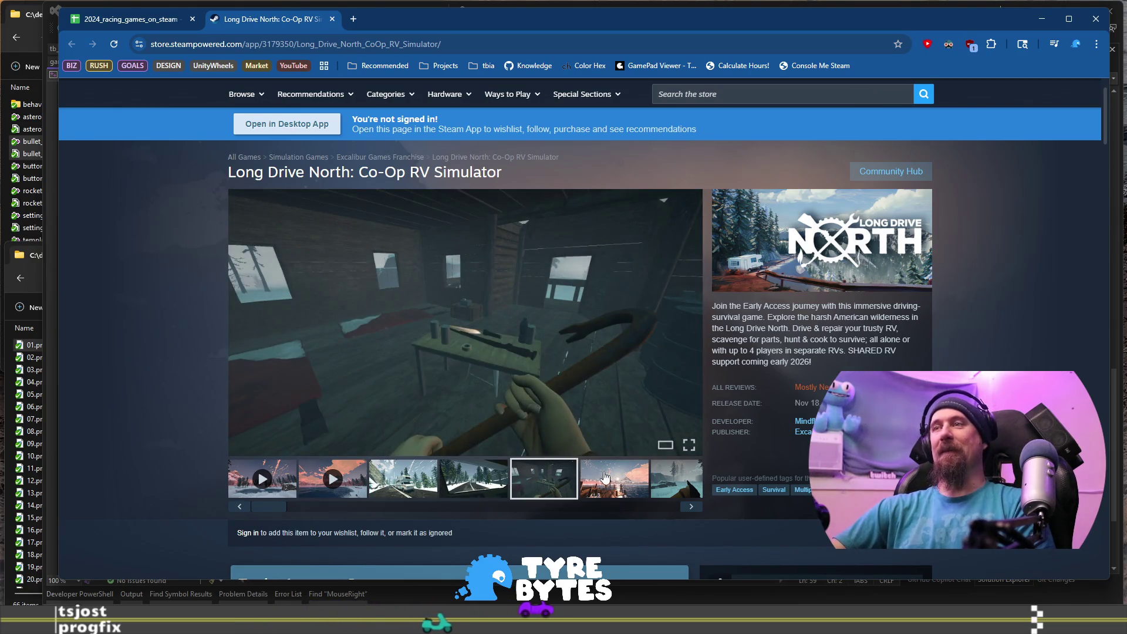
click(624, 480)
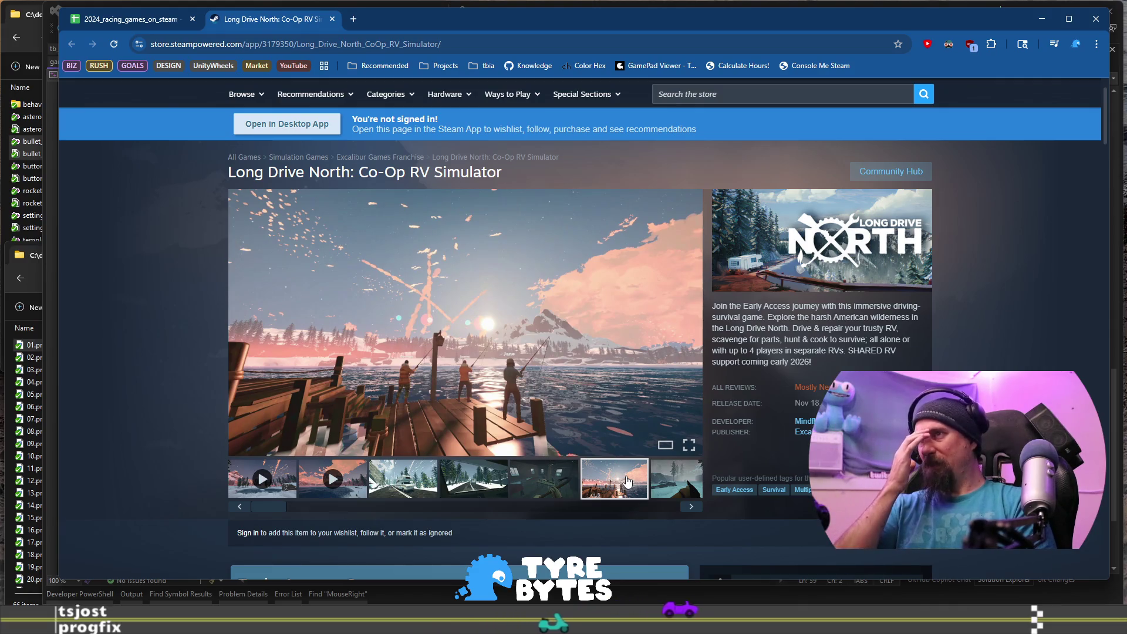
scroll(703, 452, down, 1)
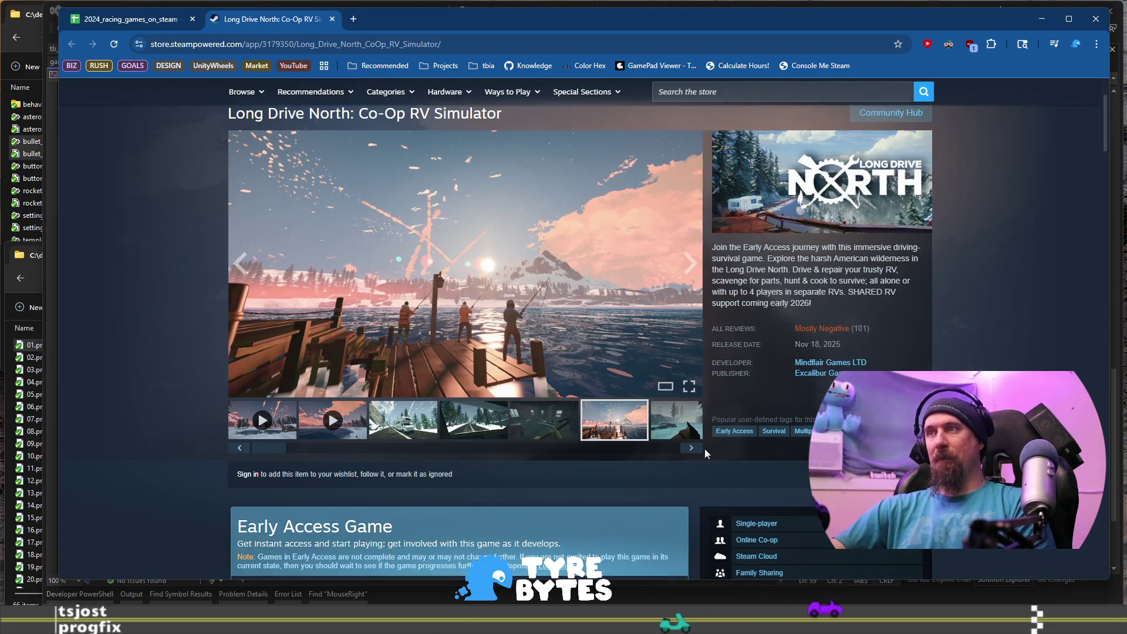
click(684, 451)
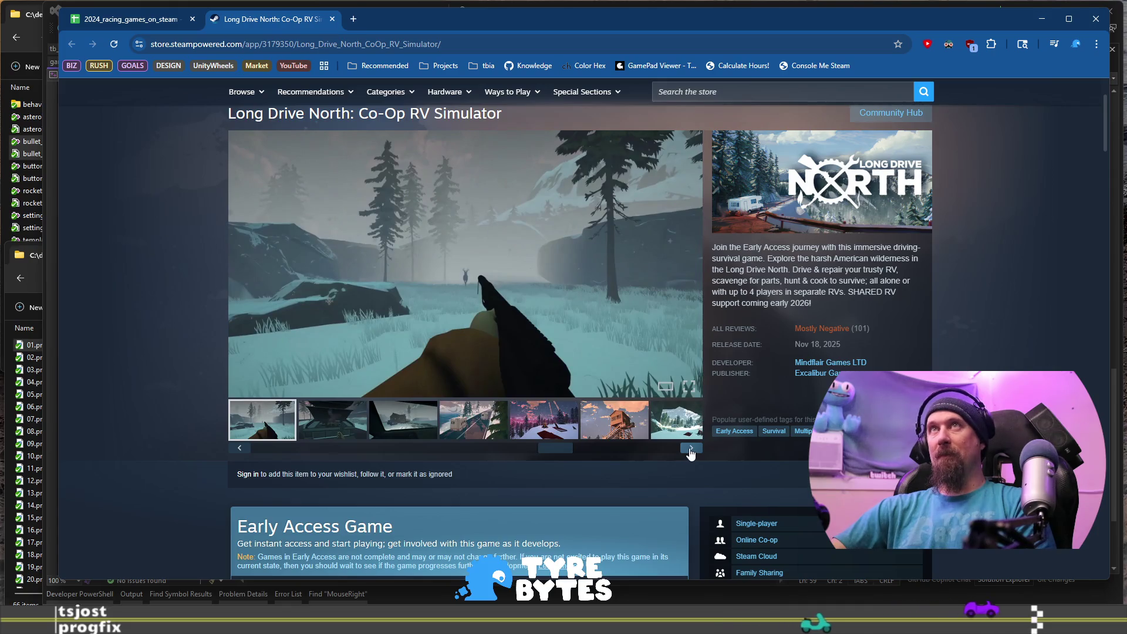
click(690, 450)
click(692, 449)
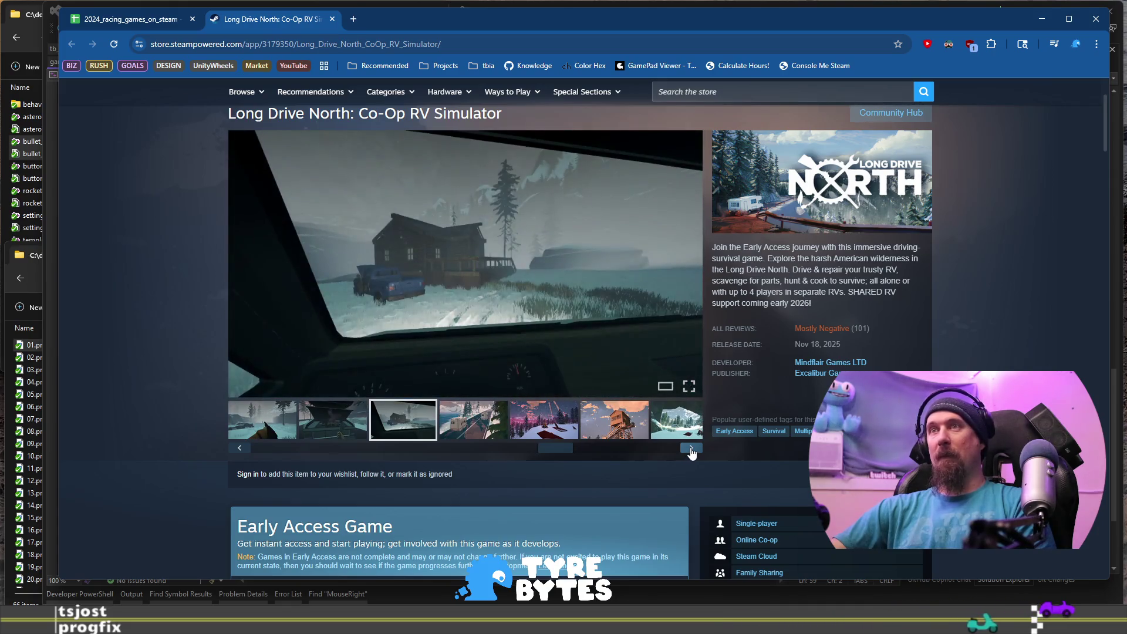
click(691, 450)
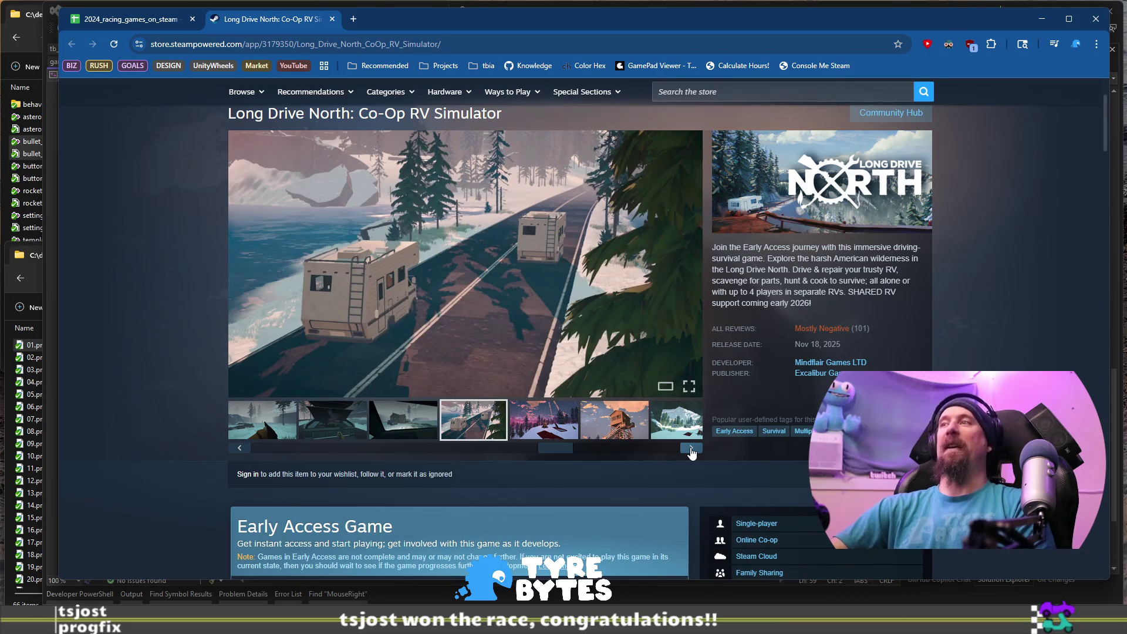
click(691, 450)
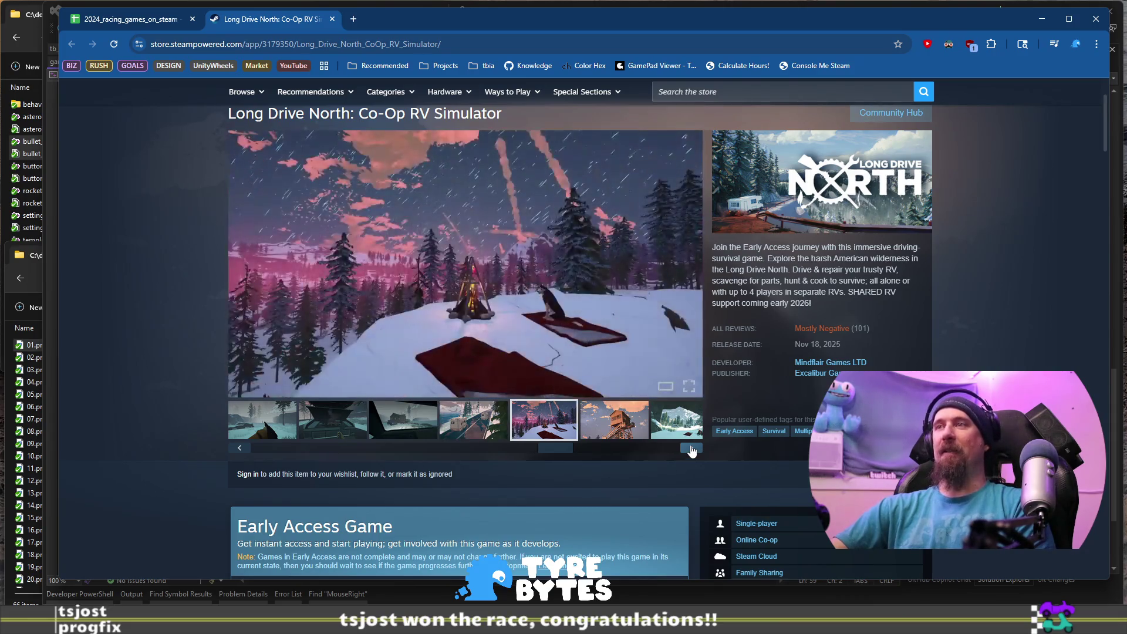
click(691, 450)
Expand Long Drive North's full description and read down to the Mostly Negative reviews section.
scroll(348, 357, down, 15)
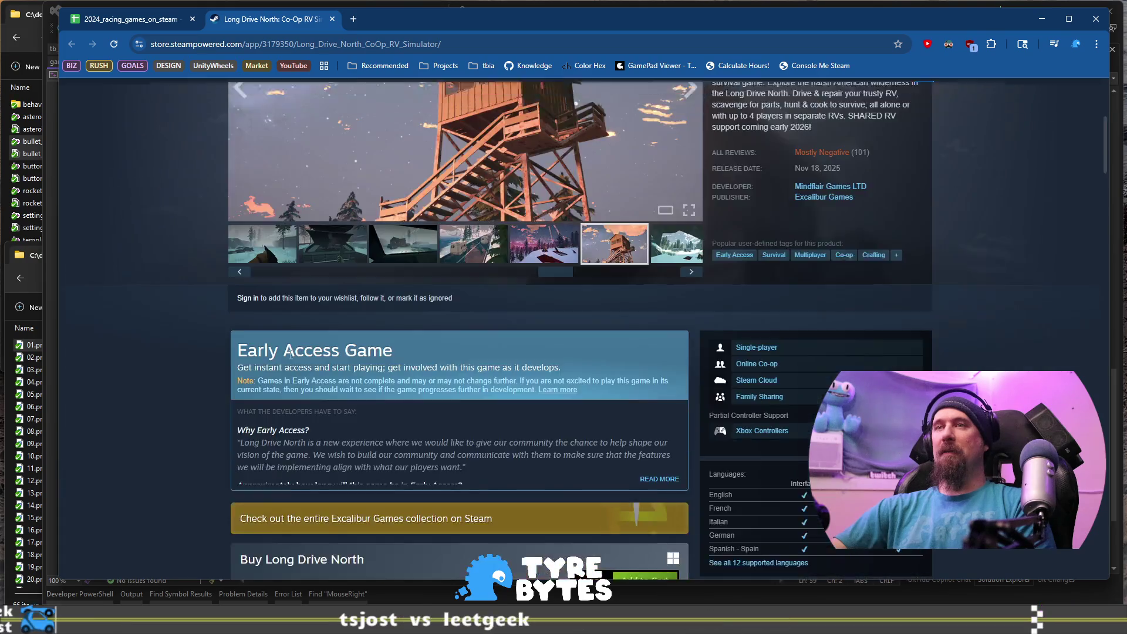
scroll(271, 374, down, 2)
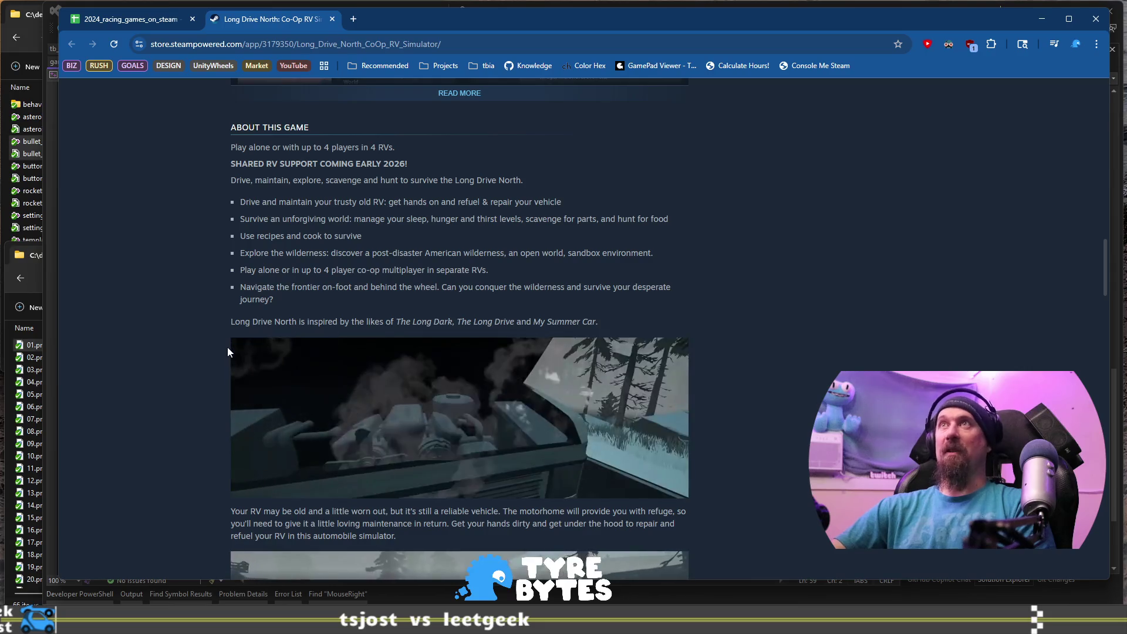
scroll(227, 351, down, 5)
scroll(227, 347, down, 4)
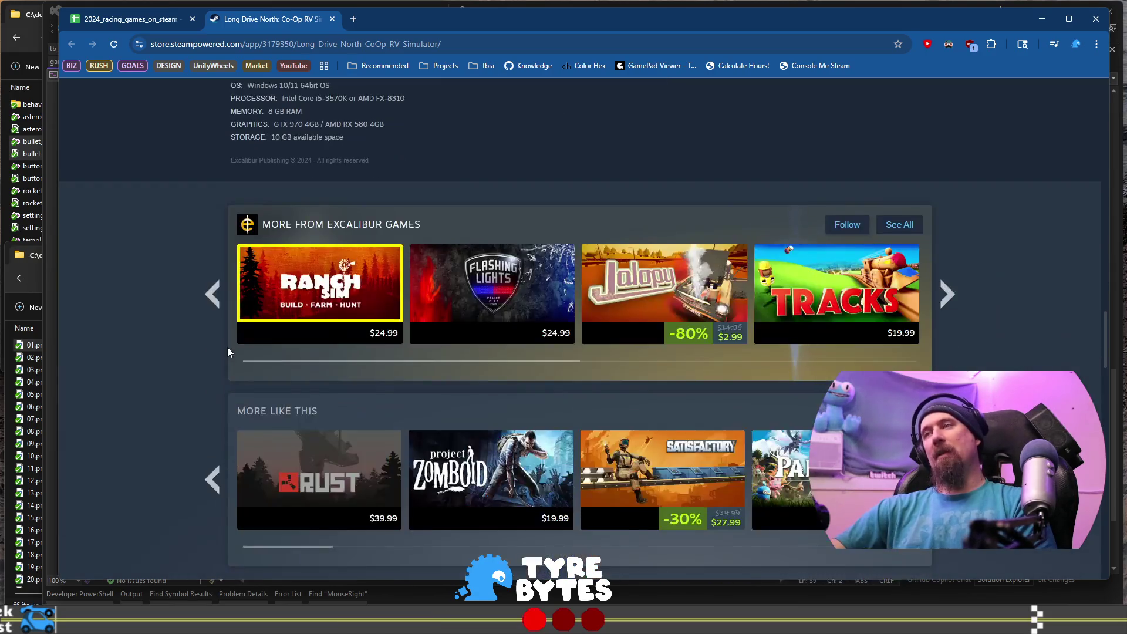
scroll(227, 347, up, 4)
scroll(294, 382, up, 1)
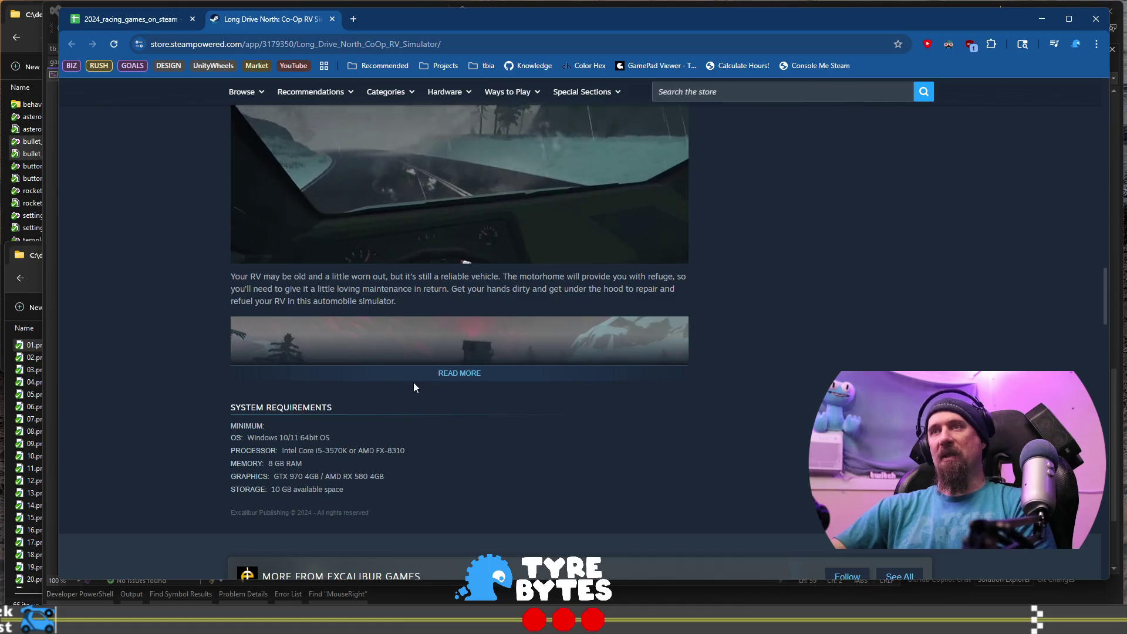
click(459, 372)
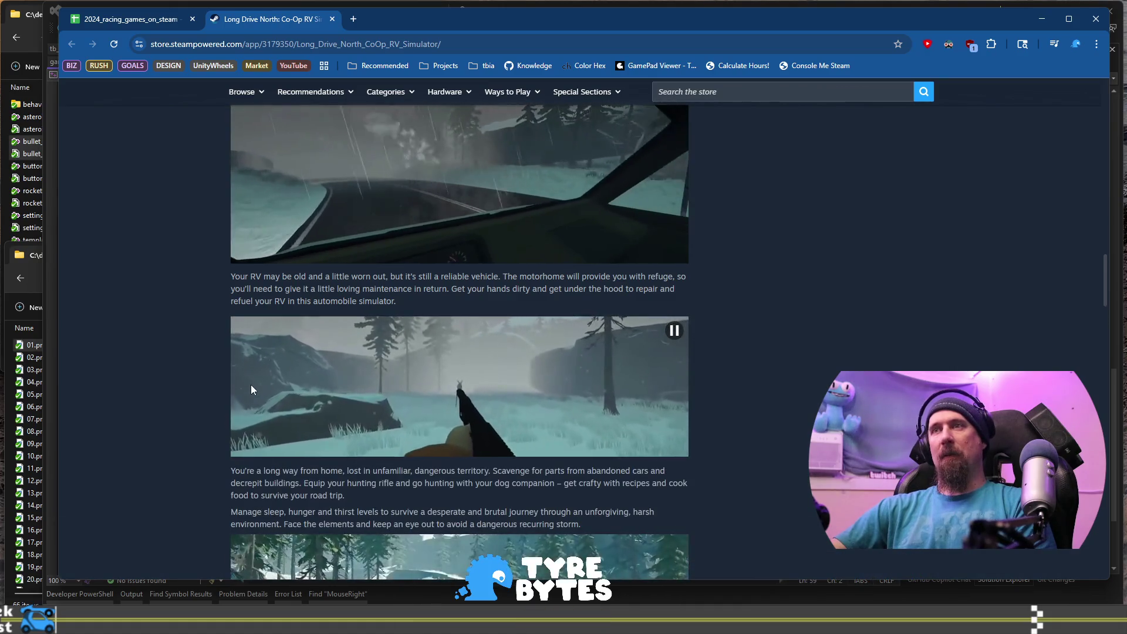
scroll(251, 385, down, 5)
scroll(251, 385, up, 12)
scroll(251, 385, up, 12)
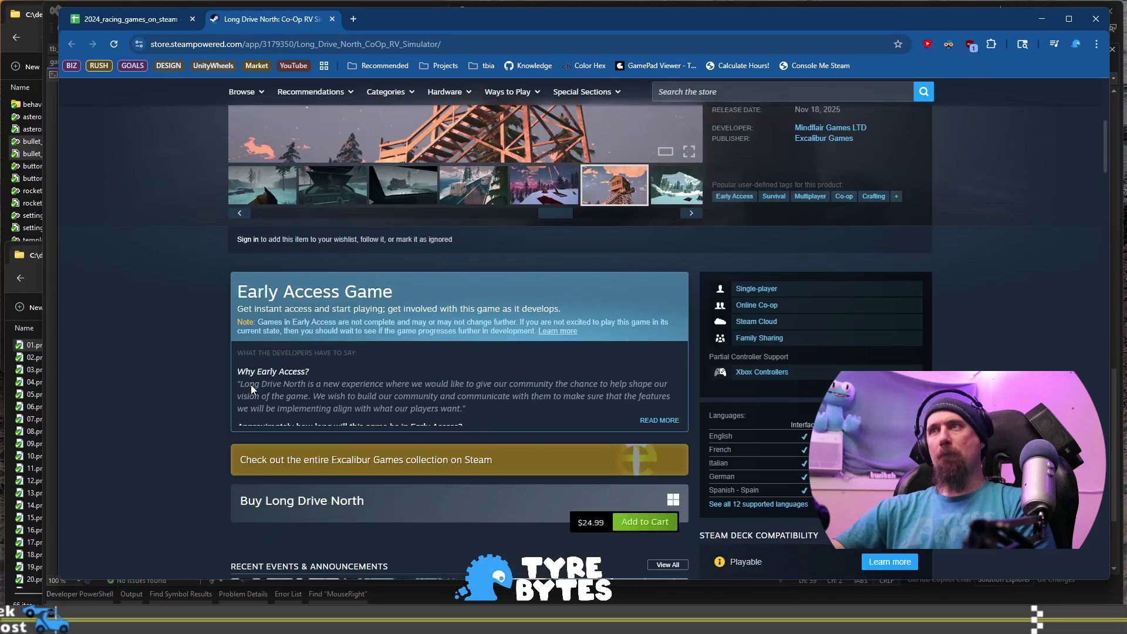
scroll(251, 385, down, 3)
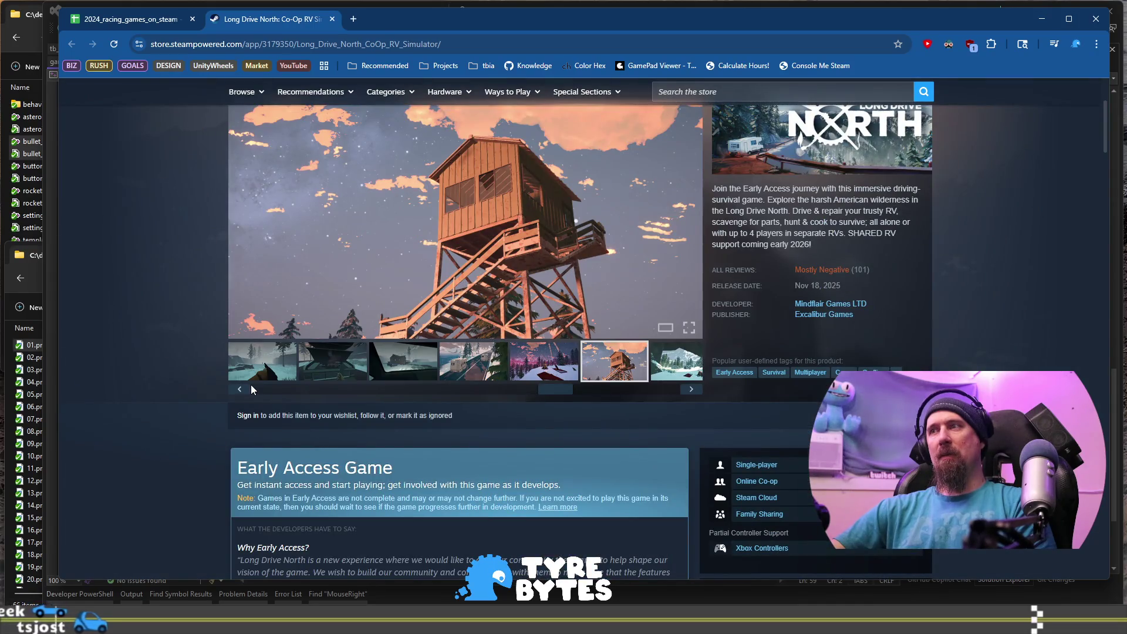
scroll(251, 386, up, 3)
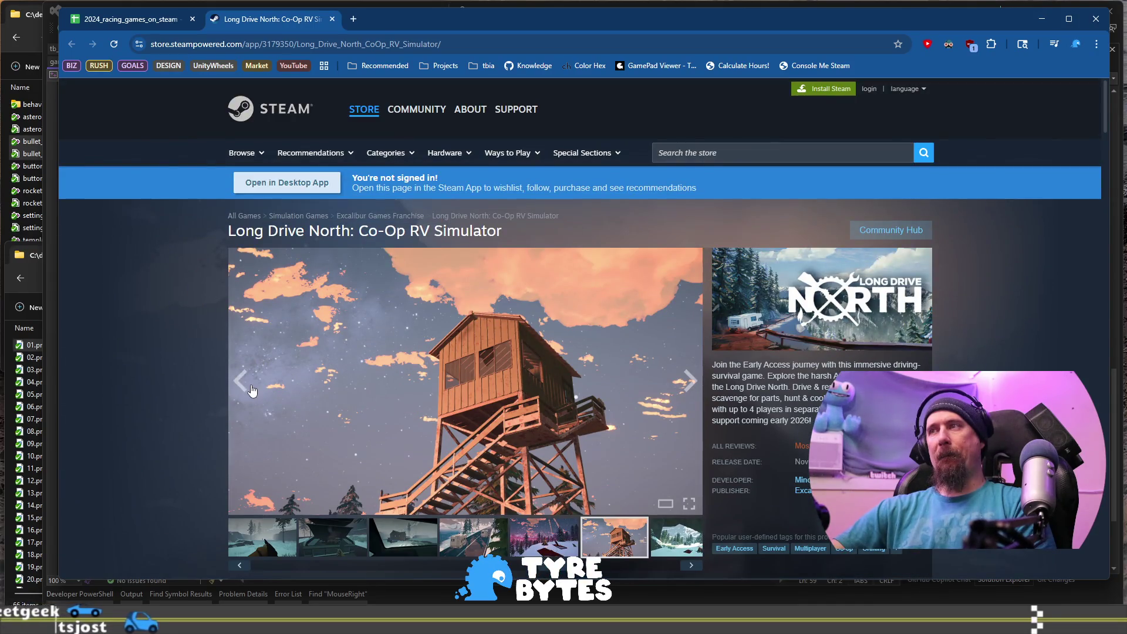
scroll(252, 390, down, 20)
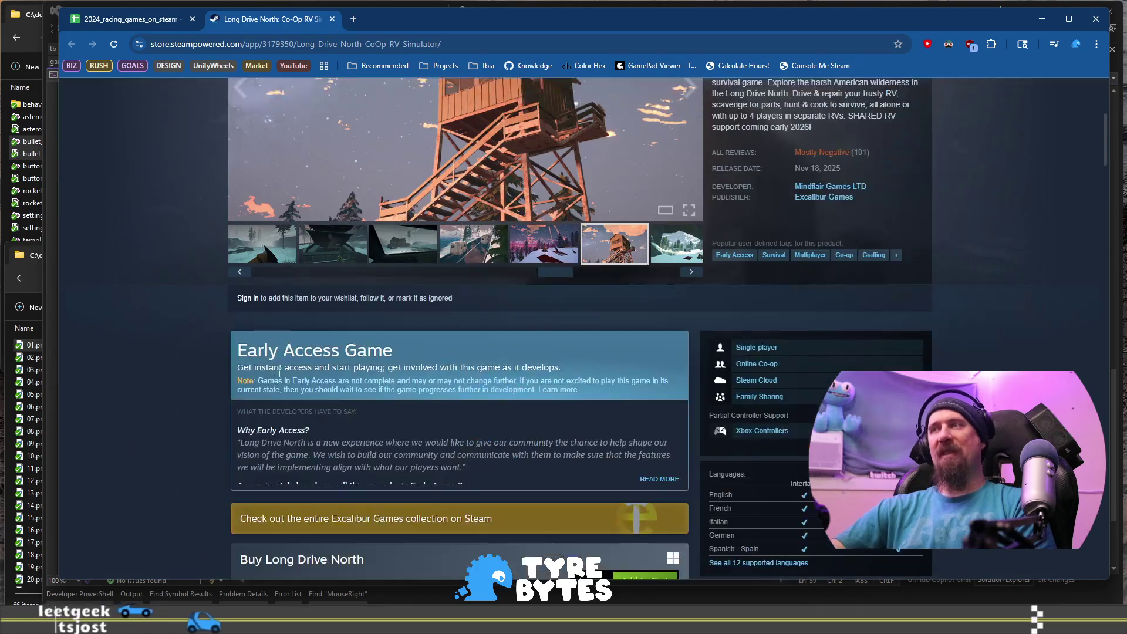
scroll(302, 347, down, 10)
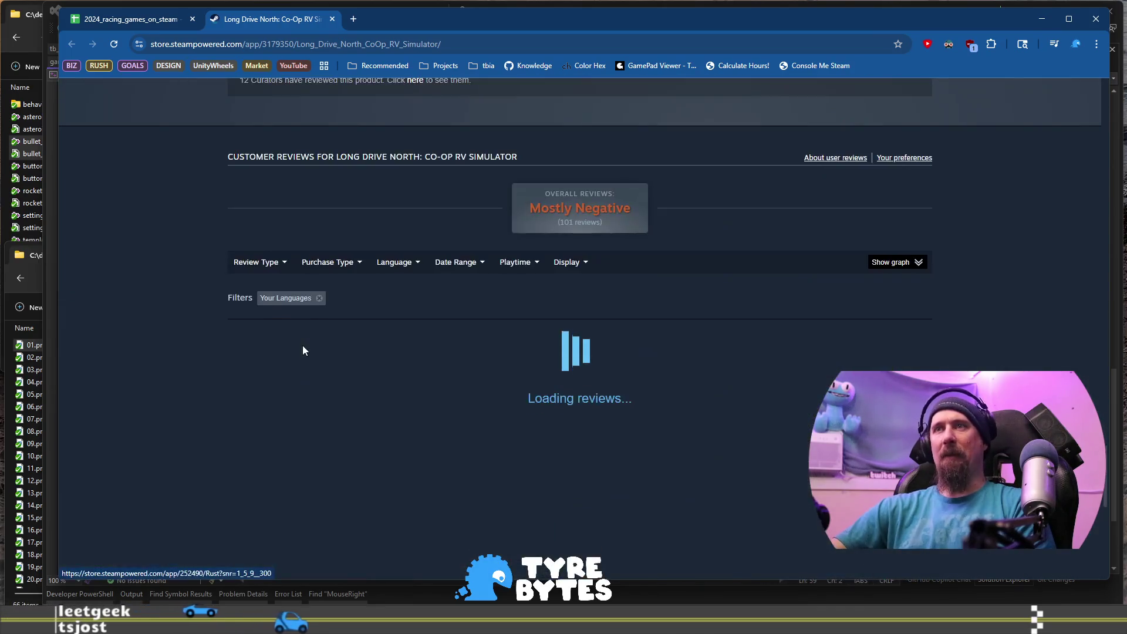
Read Long Drive North's top Not Recommended reviews, highlighting passages such as the roadmap complaint.
scroll(367, 333, down, 2)
drag(384, 321, 434, 328)
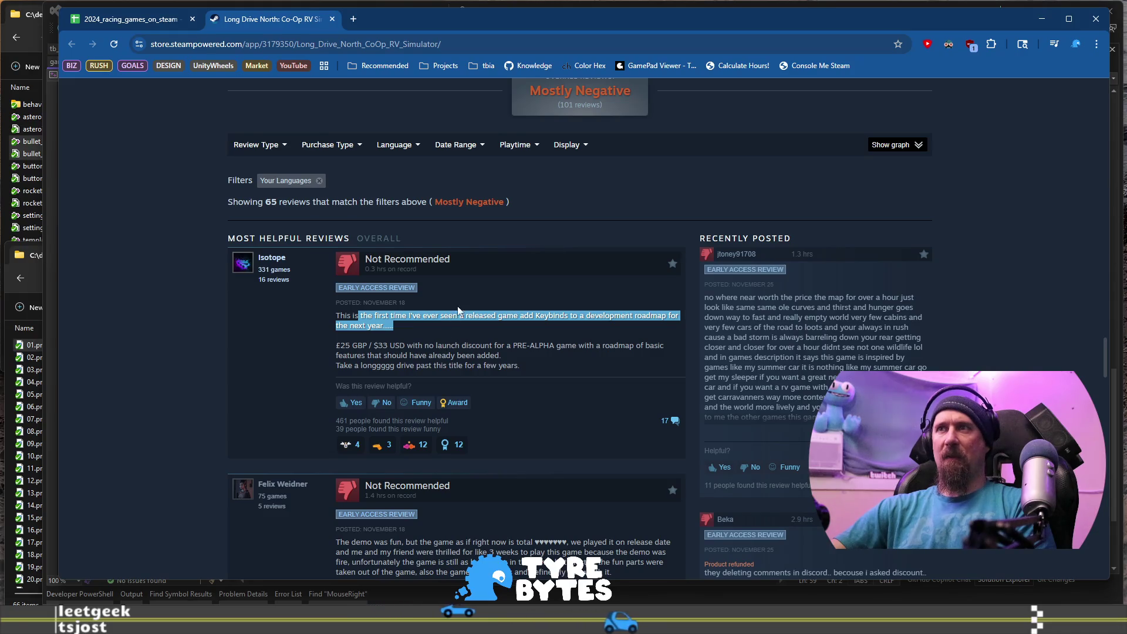
click(491, 326)
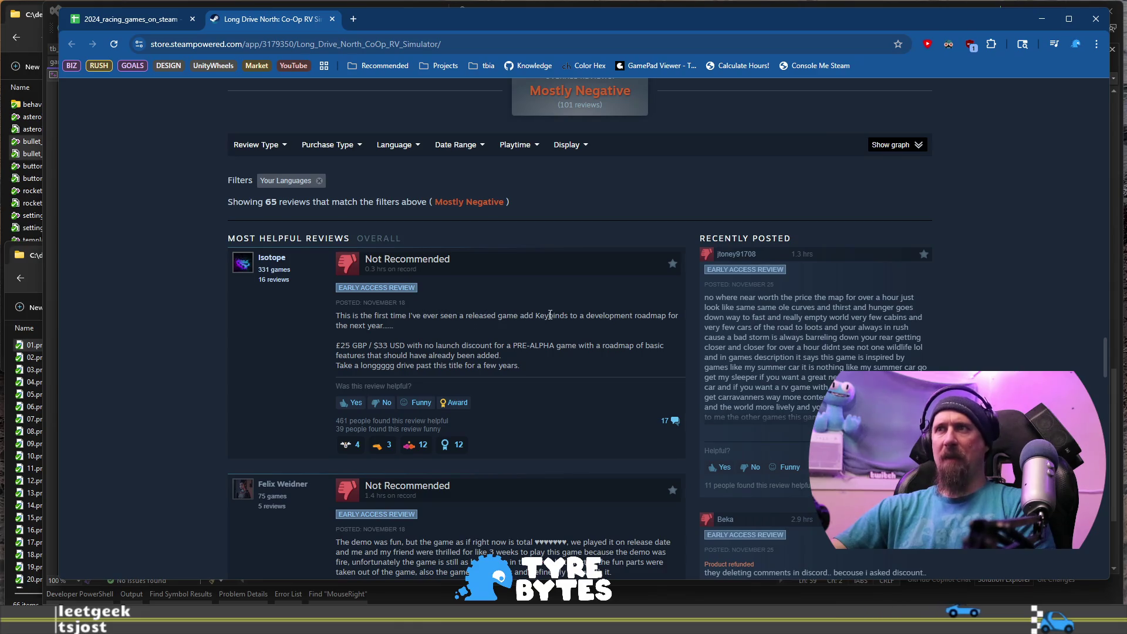
drag(564, 315, 562, 328)
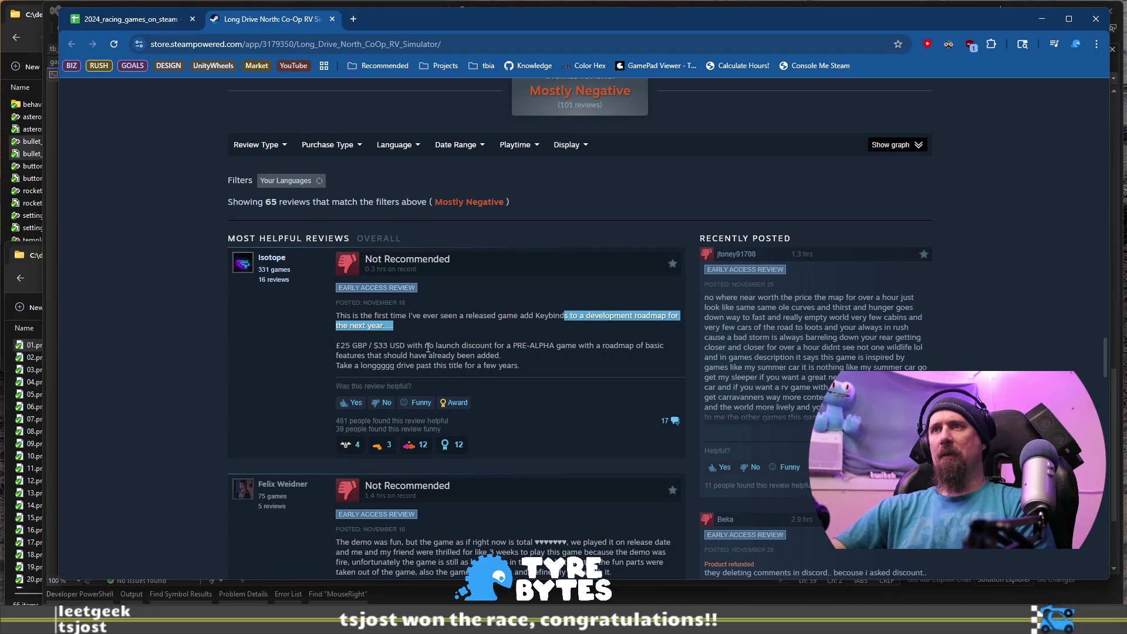
scroll(427, 350, down, 4)
drag(344, 307, 570, 325)
click(581, 325)
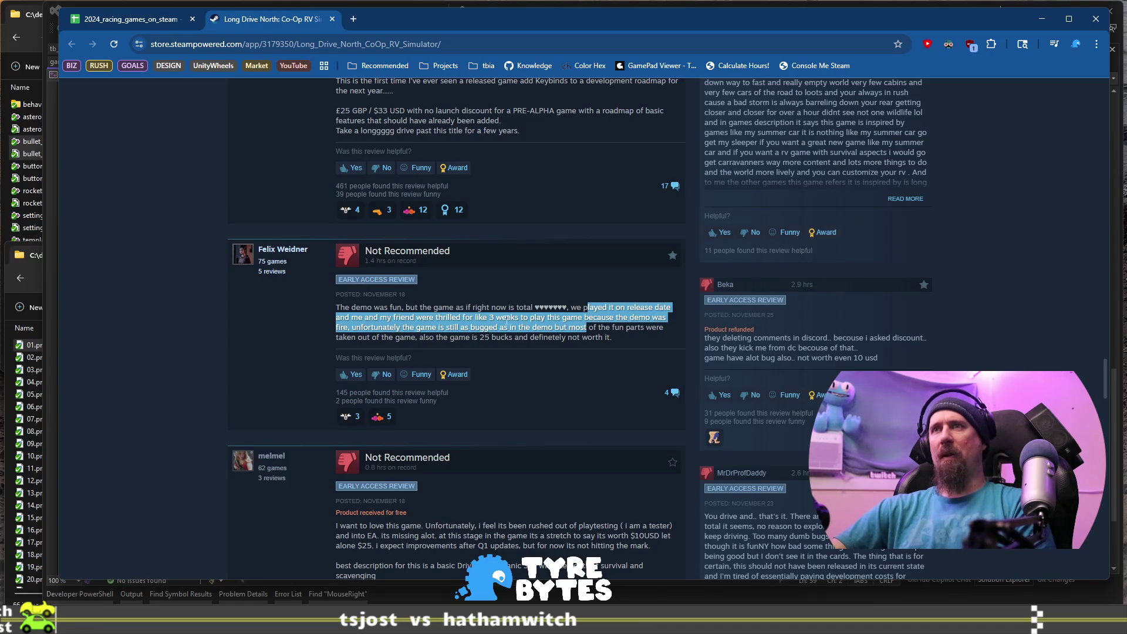